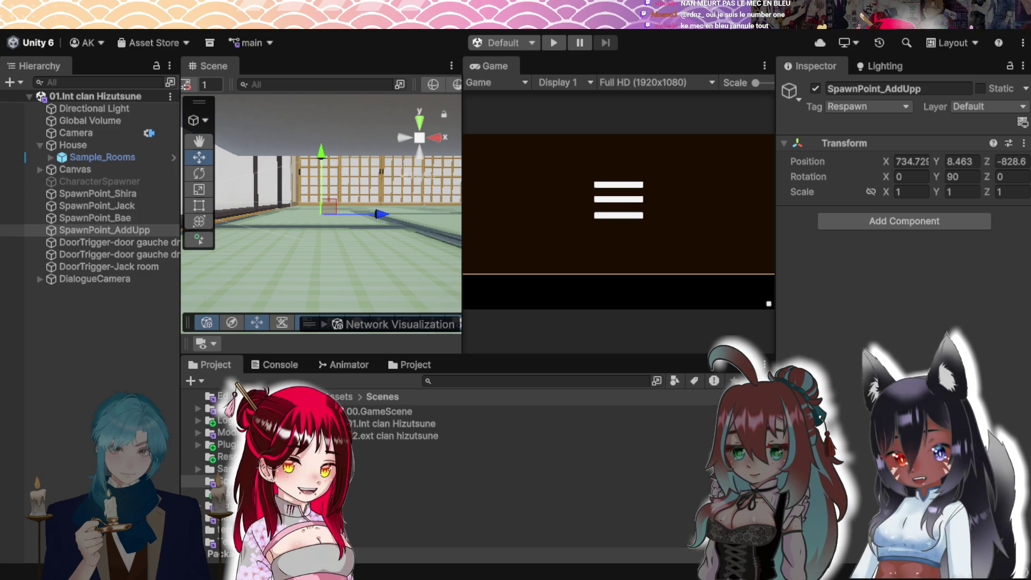
- Select SpawnPoint_AddUpp, isolate the Scene view objects, and select the 01.Int clan Hizutsune scene asset
left_click(105, 230)
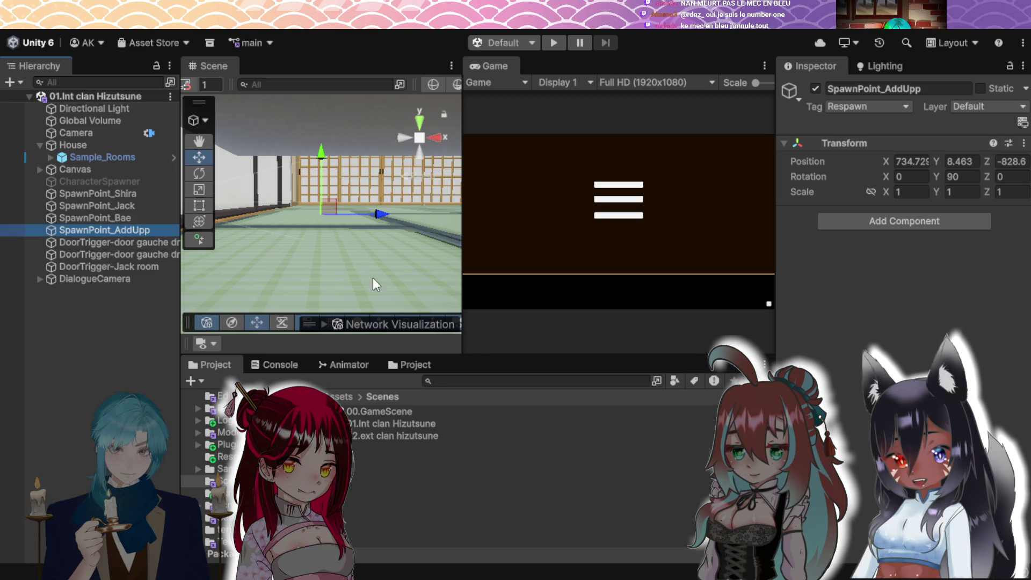
left_click(349, 233)
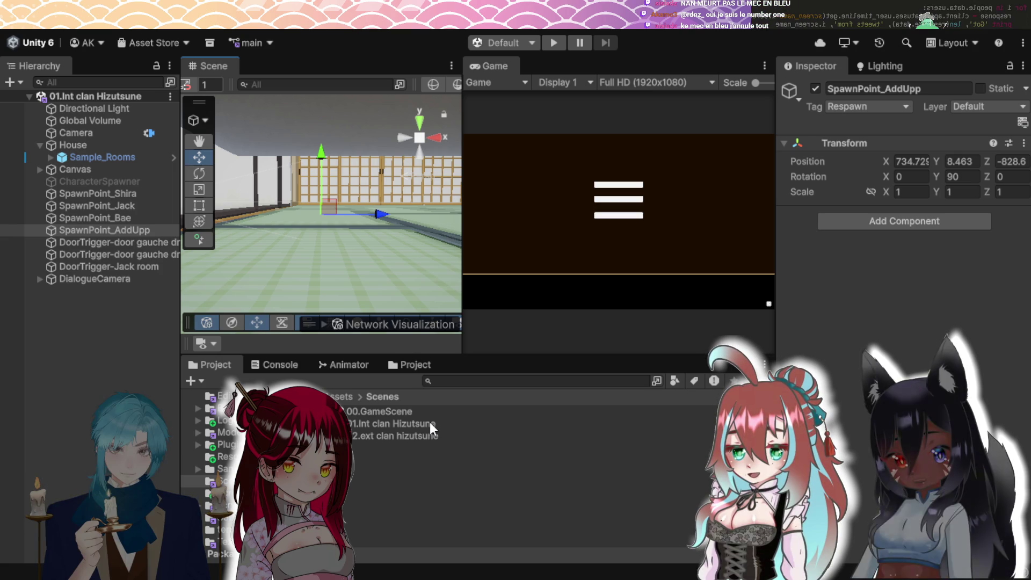
key("shift+h")
left_click(430, 423)
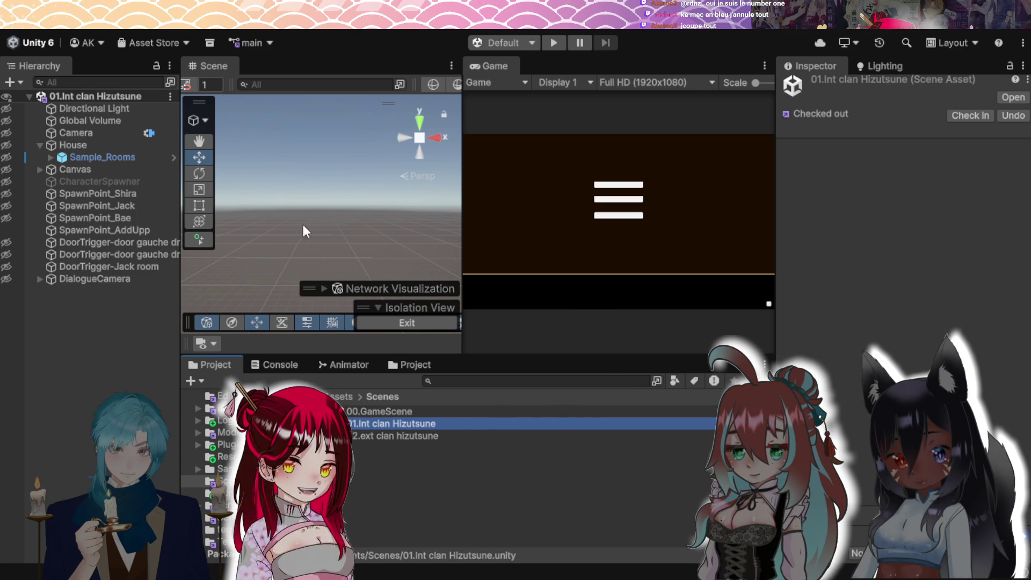
- Make the hidden scene objects visible again and frame SpawnPoint_AddUpp in the Scene view
left_click(5, 102)
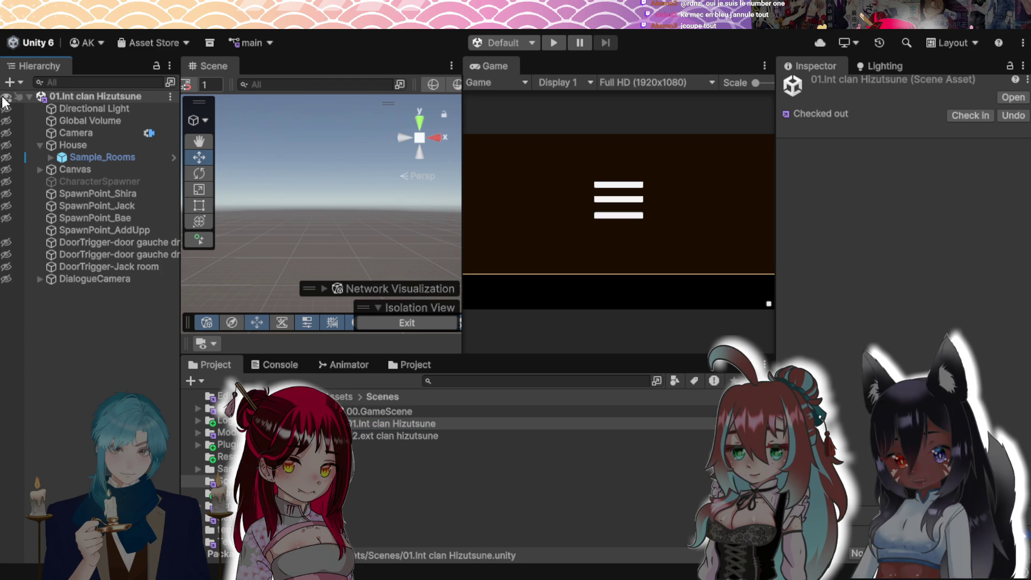
left_click(7, 98)
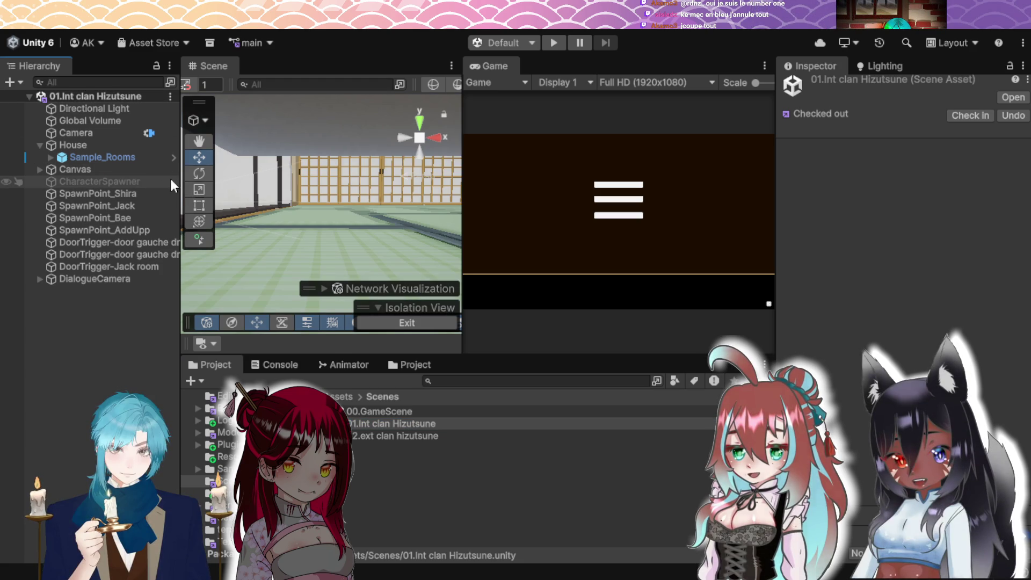
double_click(133, 231)
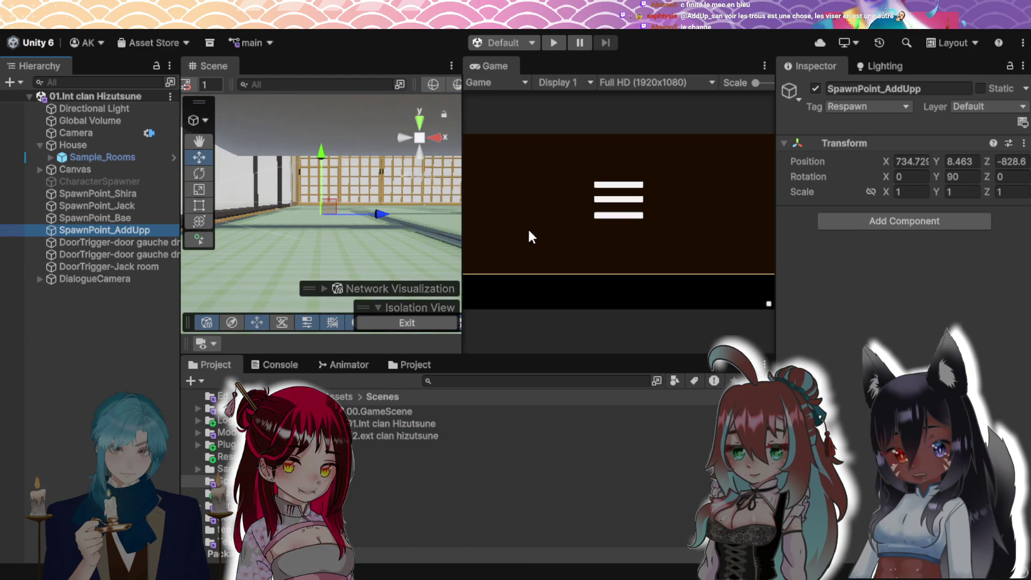
- Get a close view over the tatami room and slide SpawnPoint_AddUpp along its Z axis
scroll(377, 209, "down", 5)
scroll(378, 215, "up", 3)
scroll(395, 219, "down", 2)
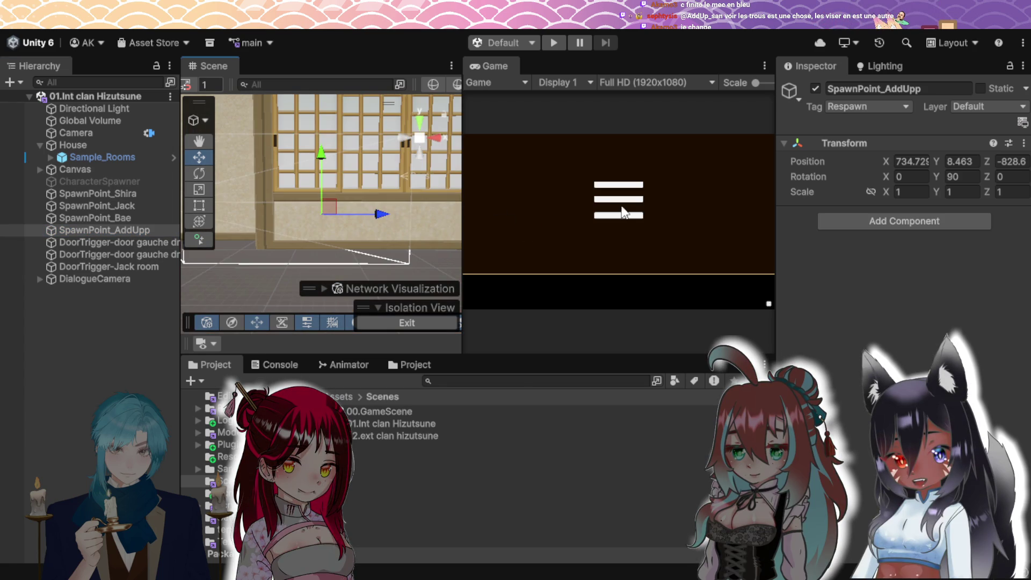
mouse_move(377, 213)
left_mouse_down()
mouse_move(378, 291)
mouse_move(379, 211)
mouse_move(394, 187)
mouse_move(401, 299)
mouse_move(388, 337)
left_mouse_up()
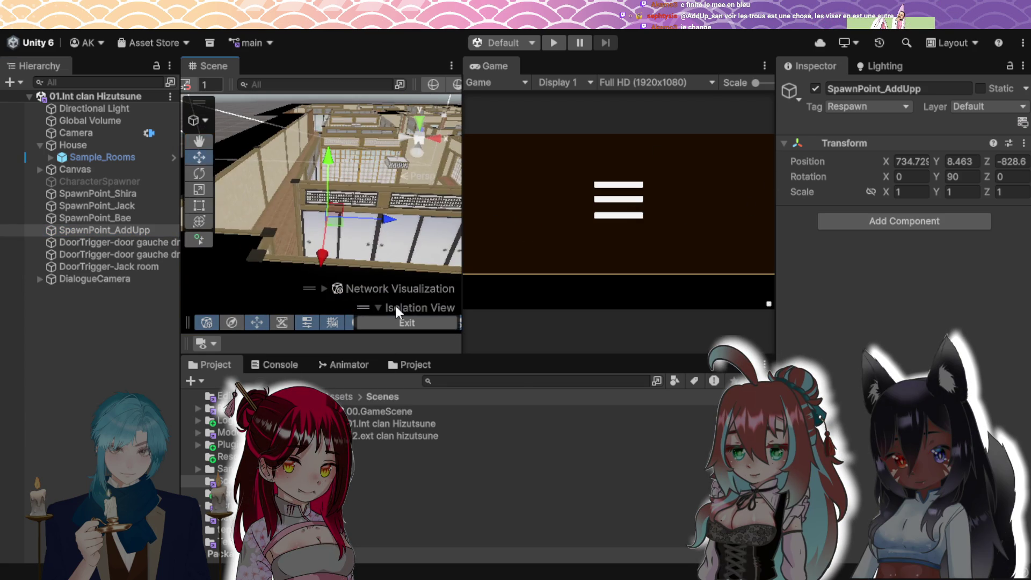
left_click_drag(344, 262, 385, 225)
scroll(384, 225, "down", 5)
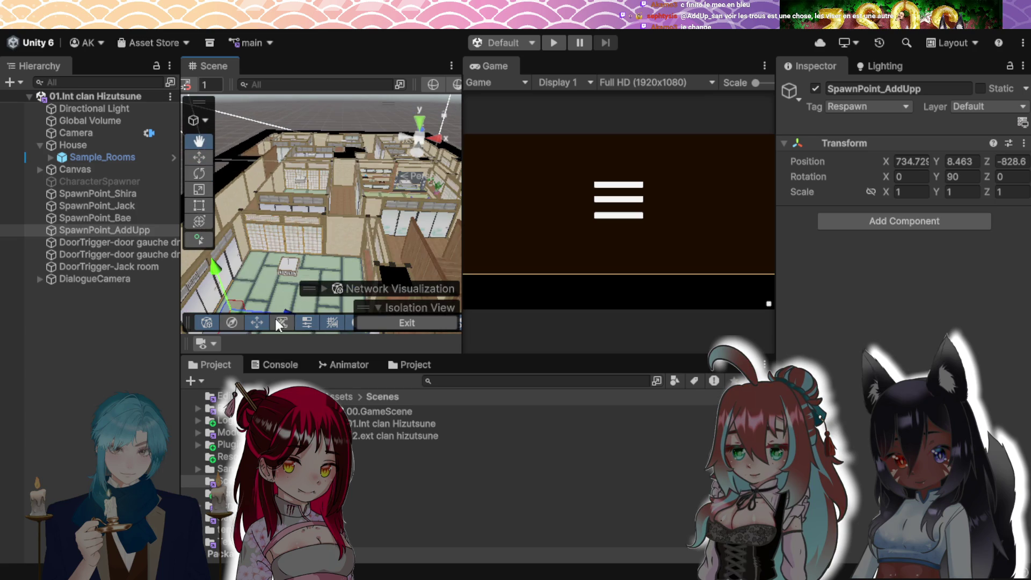
left_click_drag(302, 228, 360, 180)
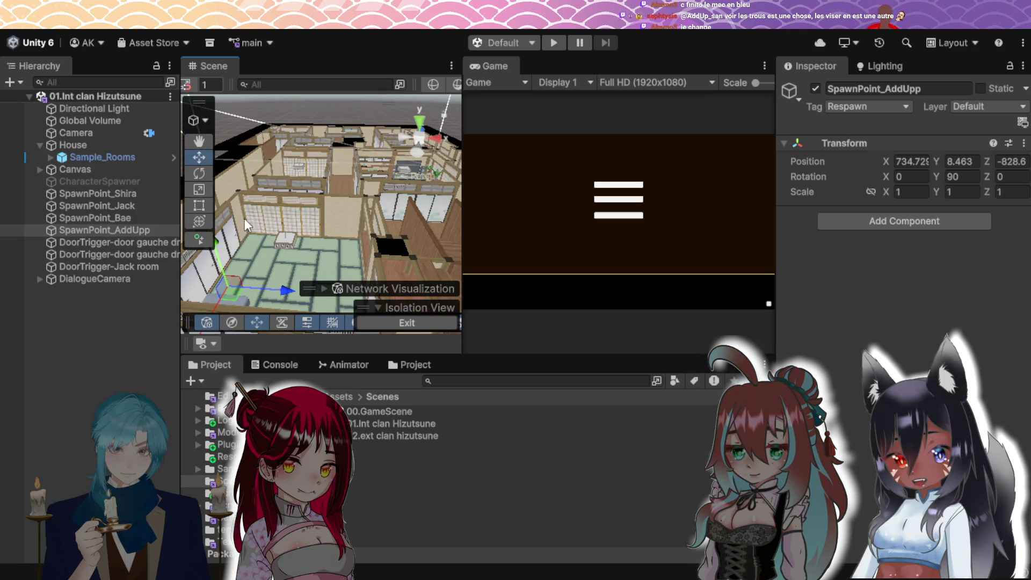
mouse_move(247, 290)
left_mouse_down()
mouse_move(279, 234)
mouse_move(328, 191)
mouse_move(394, 192)
left_mouse_up()
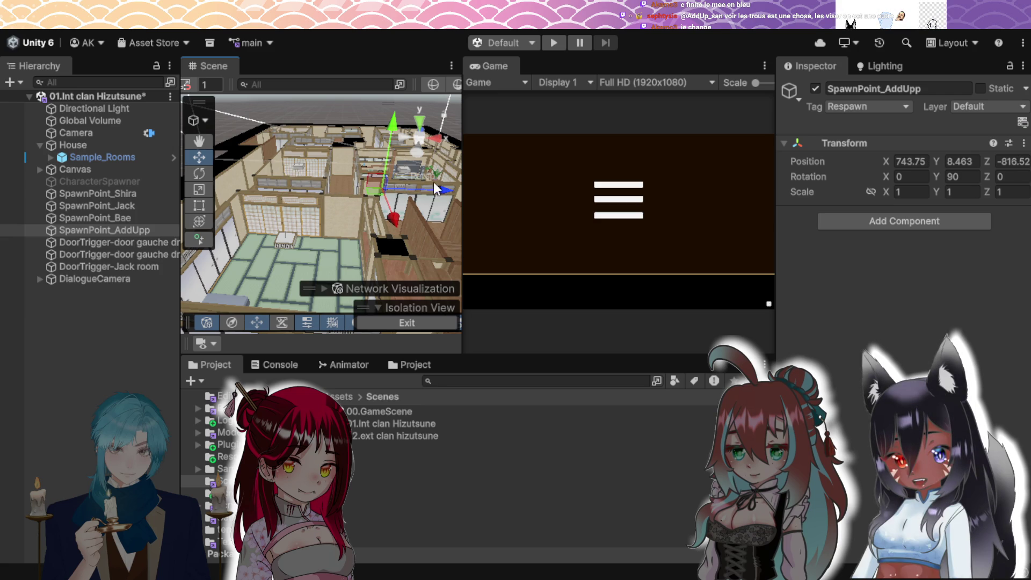
- From a top-down view, nudge SpawnPoint_AddUpp along X to land at 744.7, 8.463, -816.2
left_click_drag(349, 215, 287, 327)
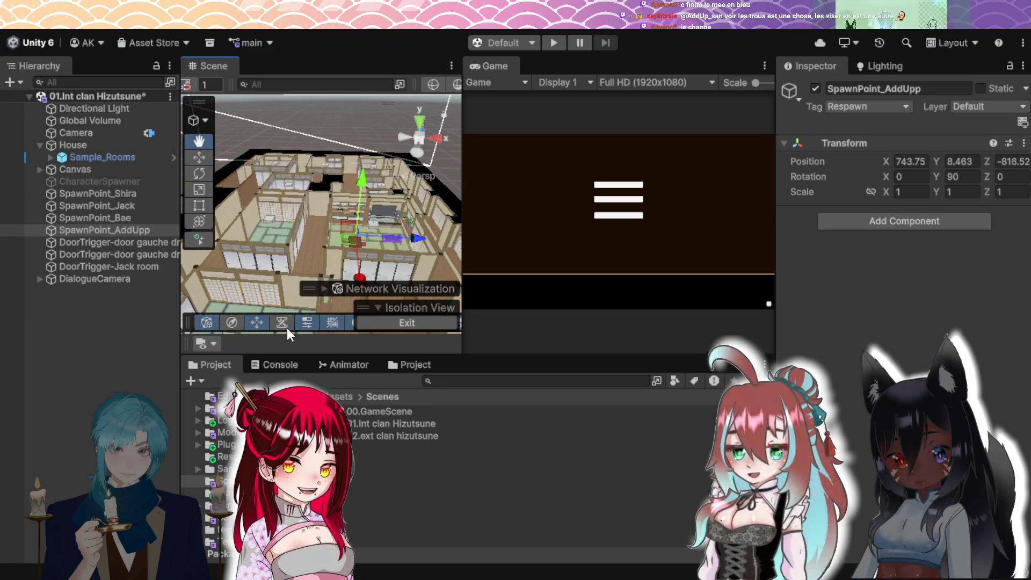
key("f")
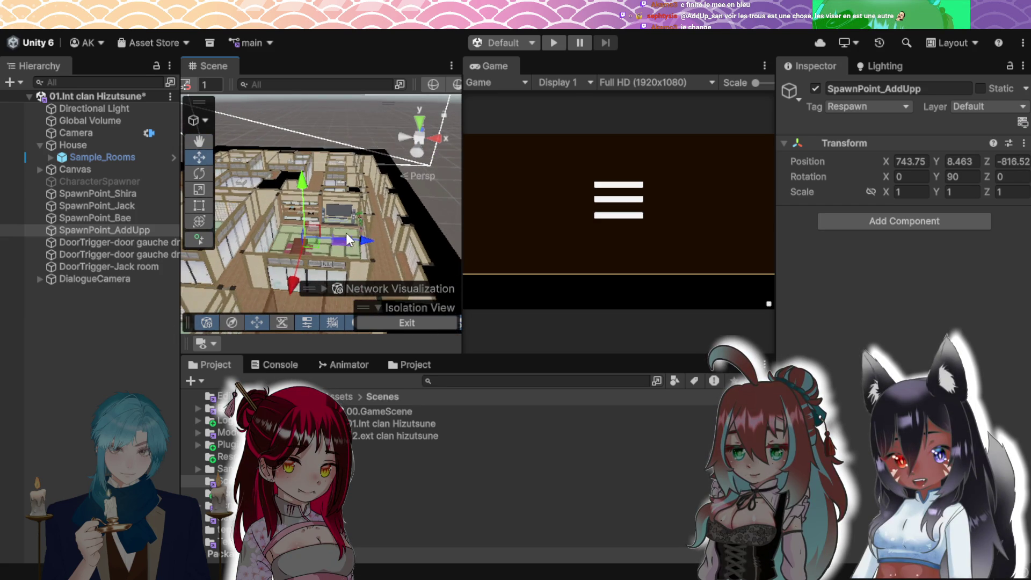
scroll(344, 236, "up", 5)
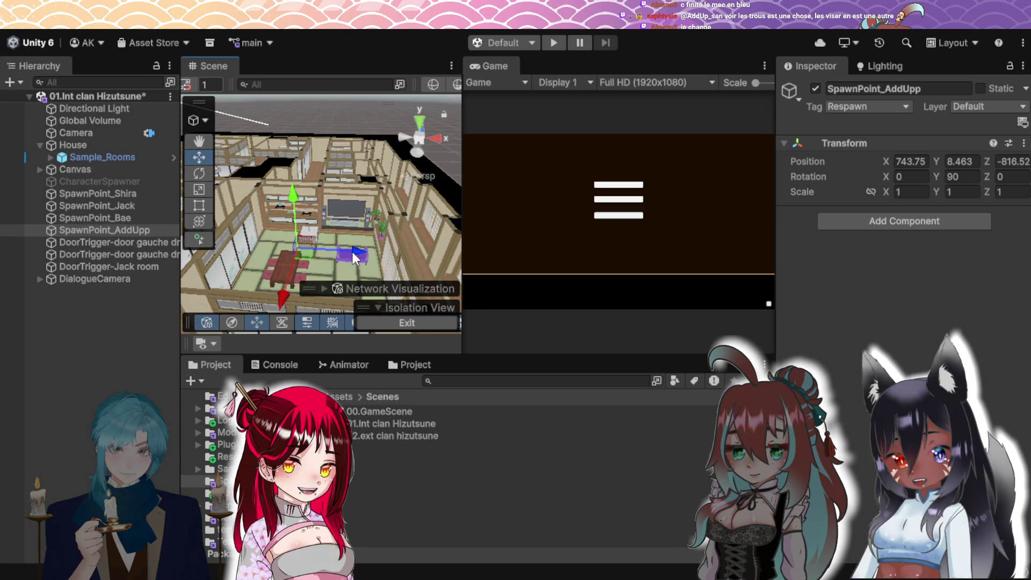
left_click_drag(352, 253, 376, 250)
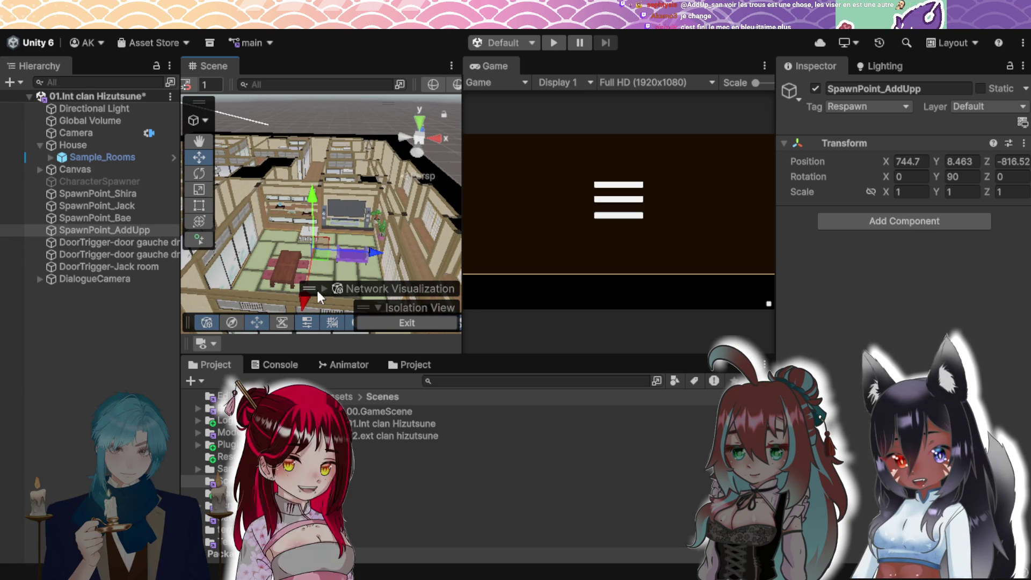
left_click_drag(298, 304, 298, 303)
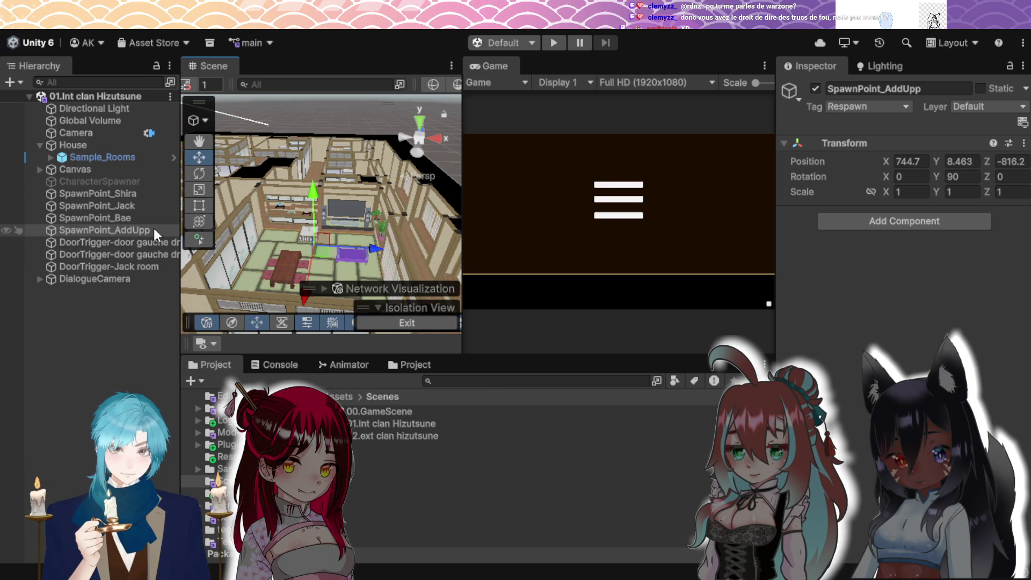
- Frame SpawnPoint_AddUpp, then zoom out and orbit to look down over the whole house
scroll(336, 237, "up", 3)
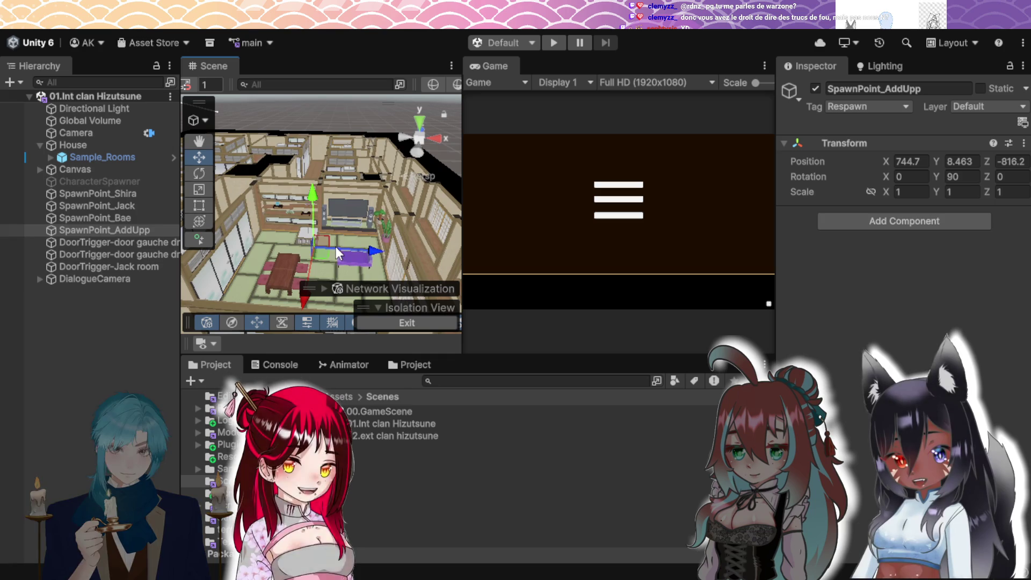
double_click(160, 230)
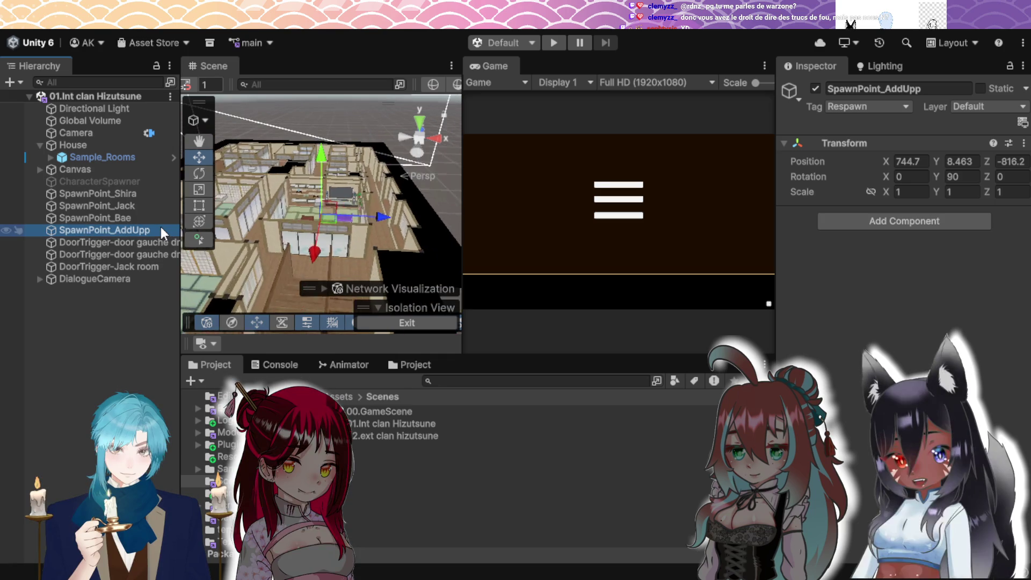
mouse_move(351, 224)
left_mouse_down()
mouse_move(327, 134)
mouse_move(331, 94)
mouse_move(330, 172)
left_mouse_up()
scroll(337, 166, "down", 5)
scroll(346, 247, "up", 5)
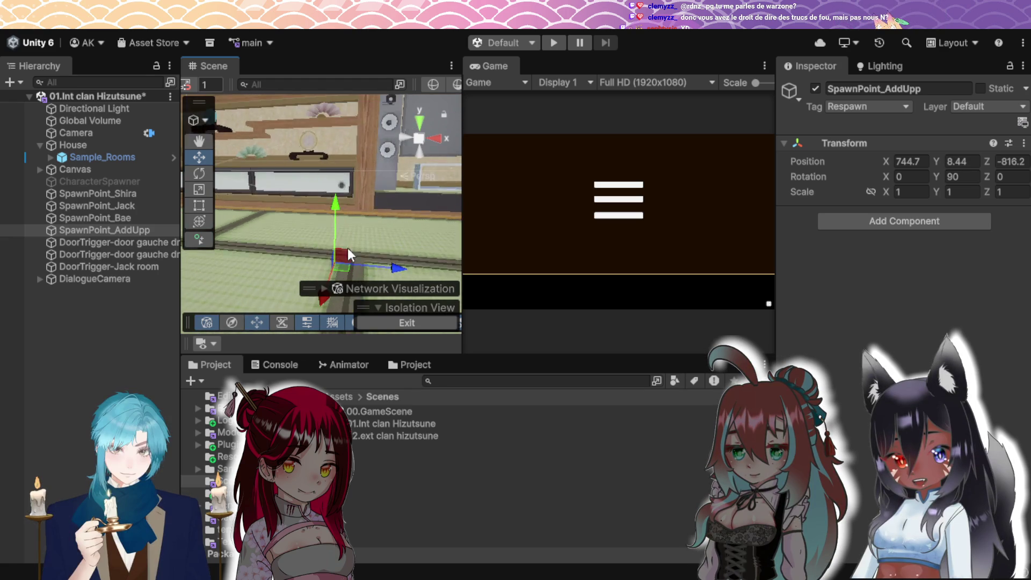
scroll(283, 244, "down", 10)
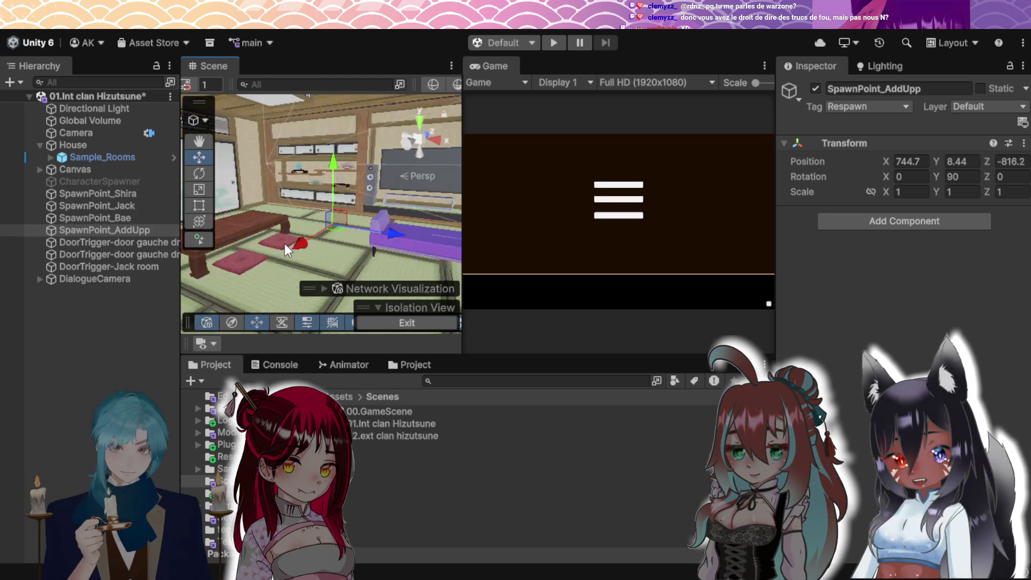
scroll(287, 247, "down", 5)
mouse_move(287, 247)
left_mouse_down()
mouse_move(330, 242)
mouse_move(318, 261)
mouse_move(351, 262)
mouse_move(417, 323)
mouse_move(385, 285)
mouse_move(396, 230)
left_mouse_up()
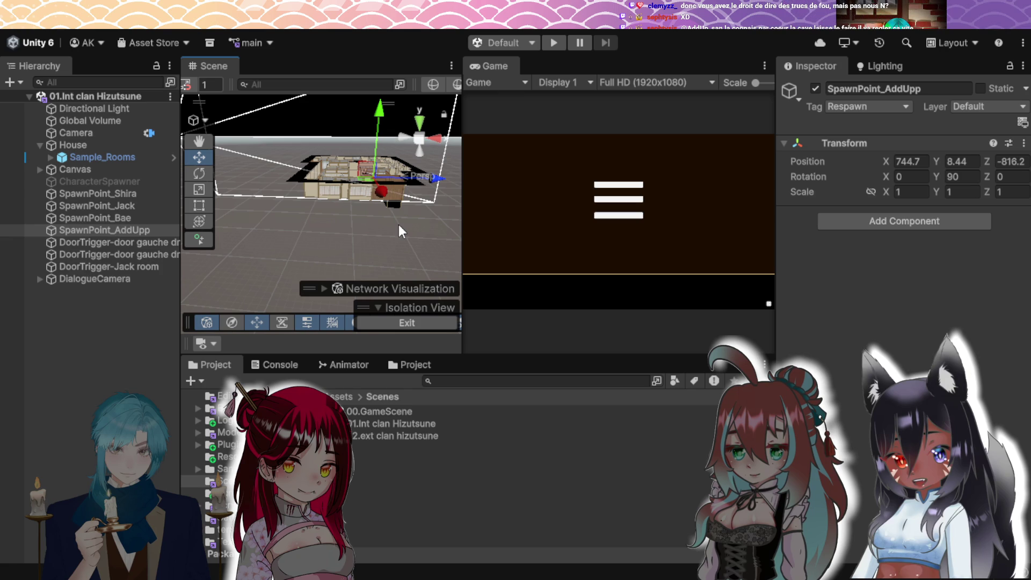
- Collapse the House object in the Hierarchy to hide Sample_Rooms, then return to the Unity editor
left_click(41, 145)
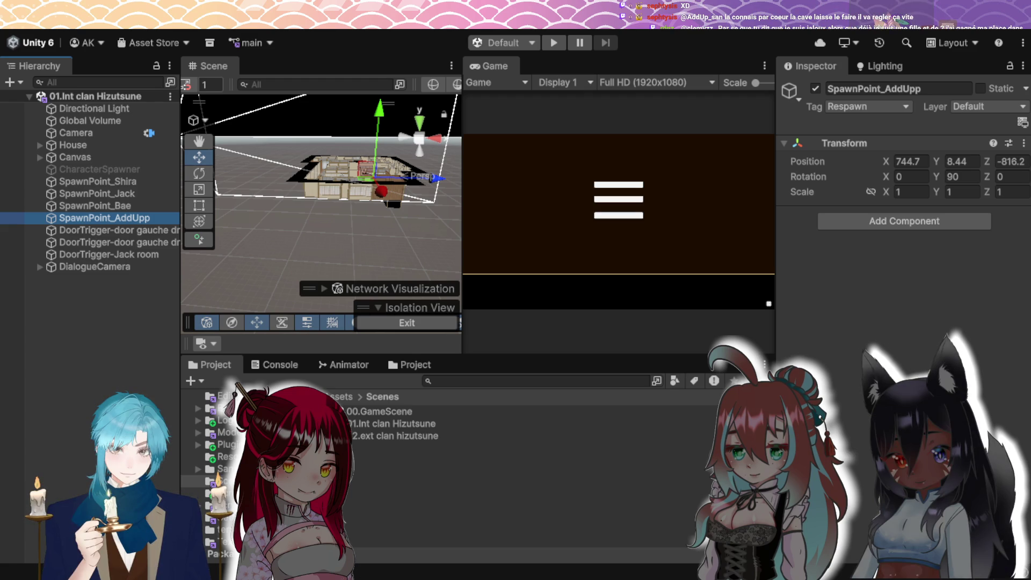
key("alt+Tab")
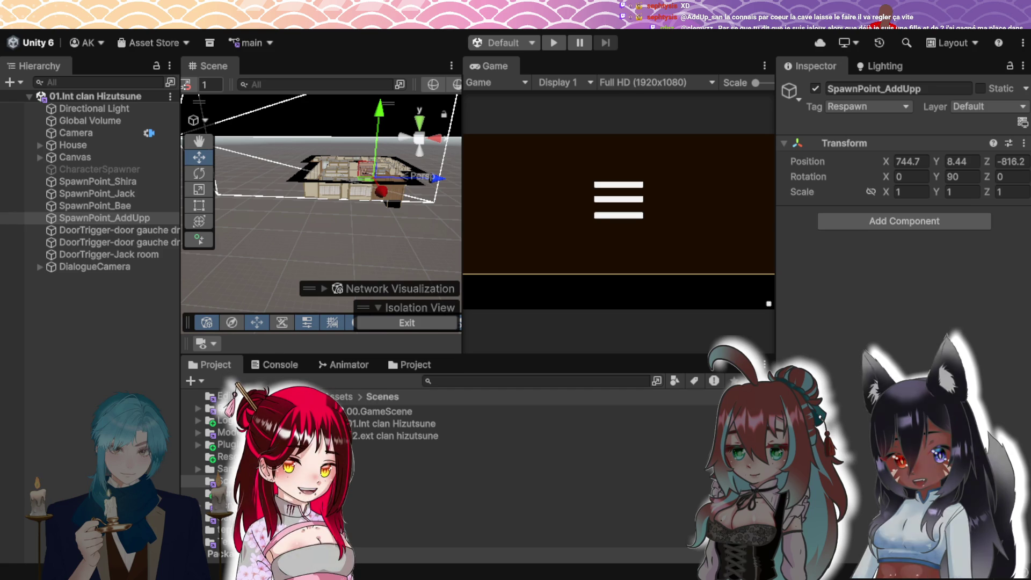
left_click(553, 385)
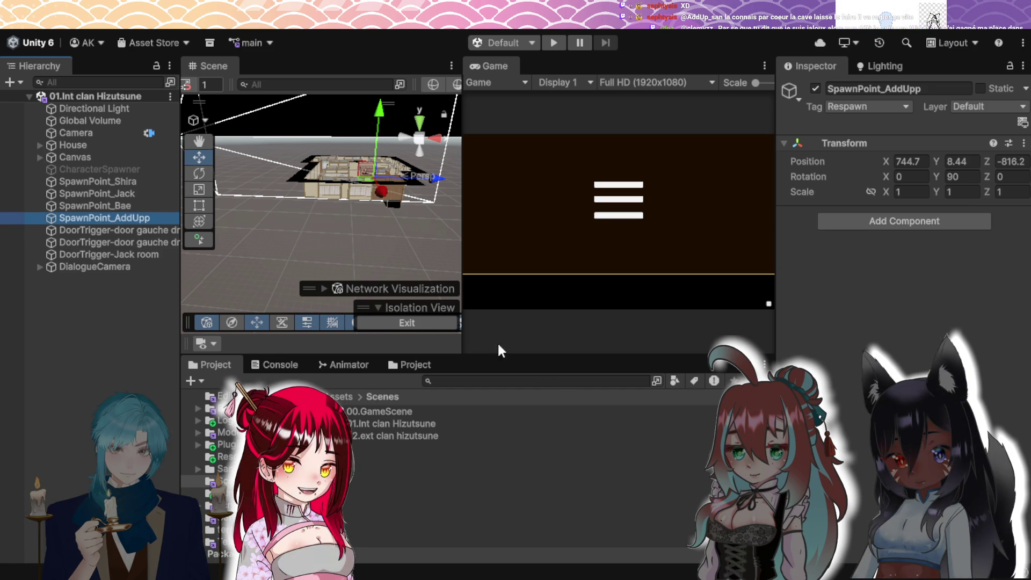
scroll(354, 225, "up", 5)
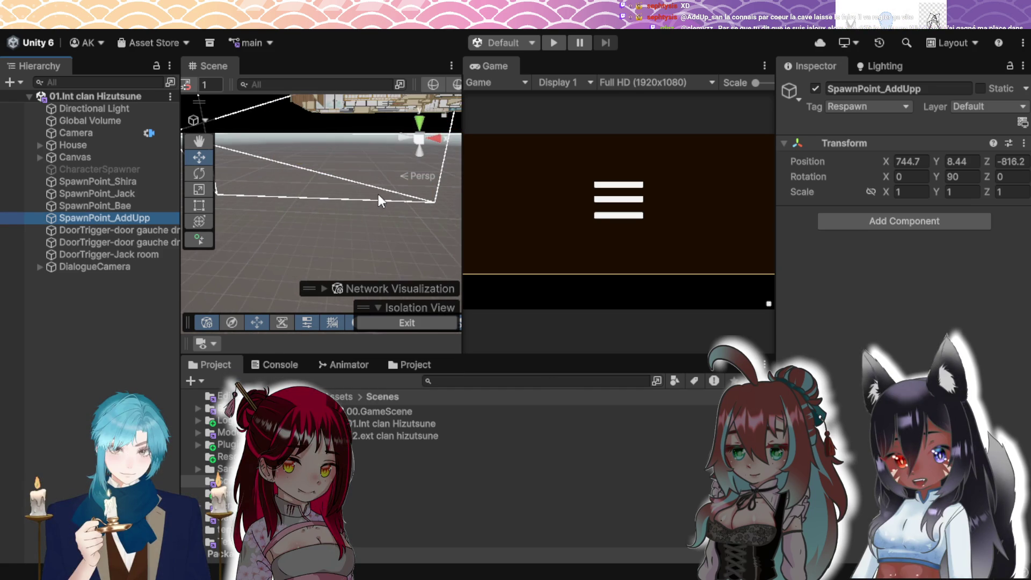
scroll(372, 196, "down", 5)
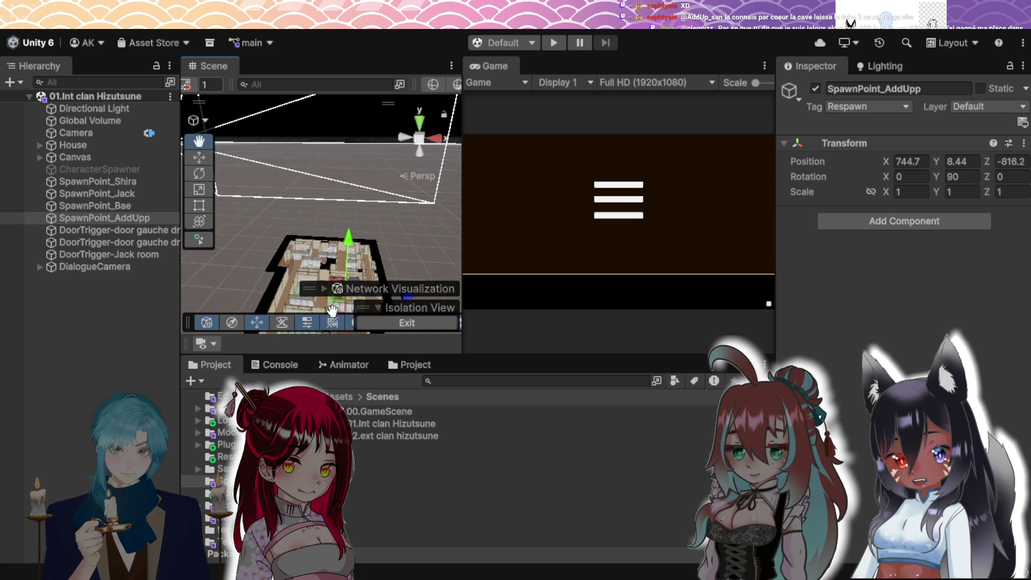
mouse_move(316, 252)
left_mouse_down()
mouse_move(341, 153)
mouse_move(371, 166)
mouse_move(333, 43)
left_mouse_up()
left_click_drag(359, 221, 366, 286)
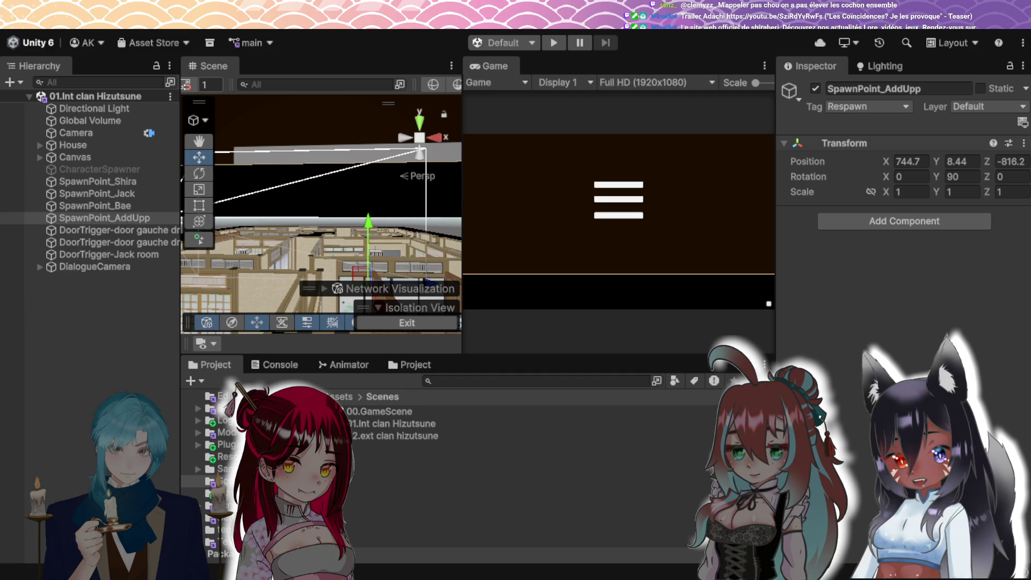
- Deselect SpawnPoint_AddUpp and select the Scenes folder in the Project window
left_click(136, 217)
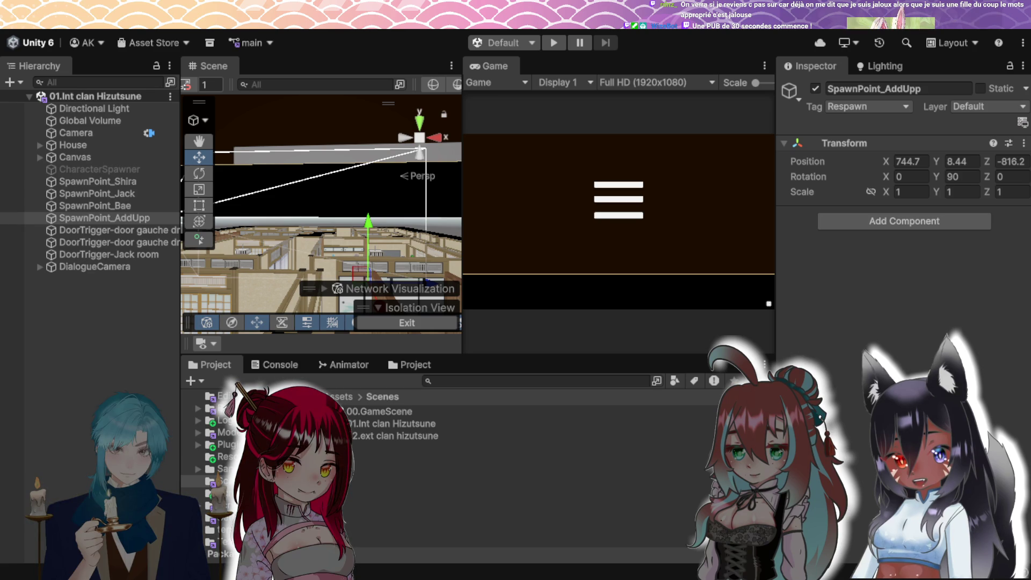
key("alt+Tab")
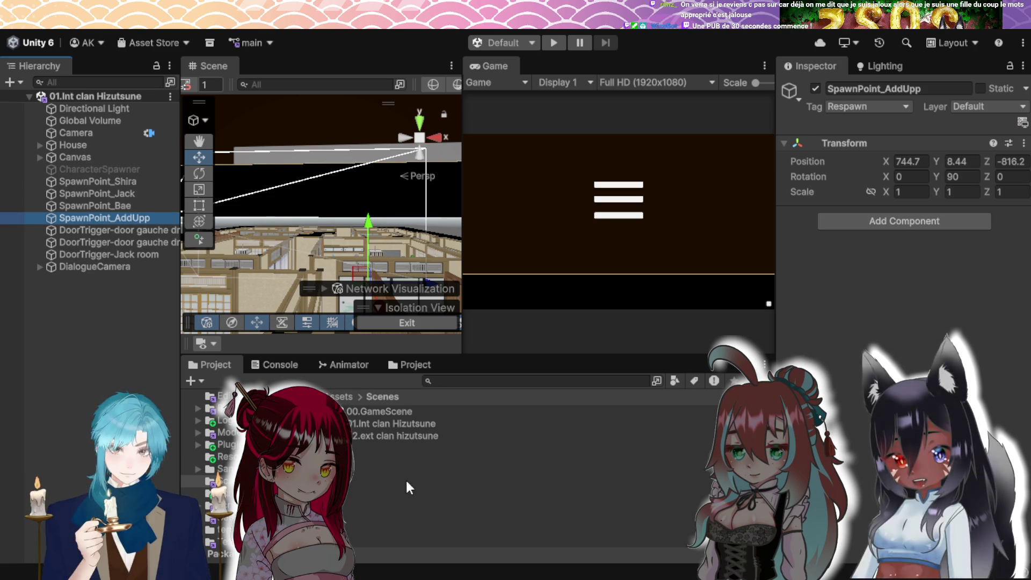
left_click(398, 460)
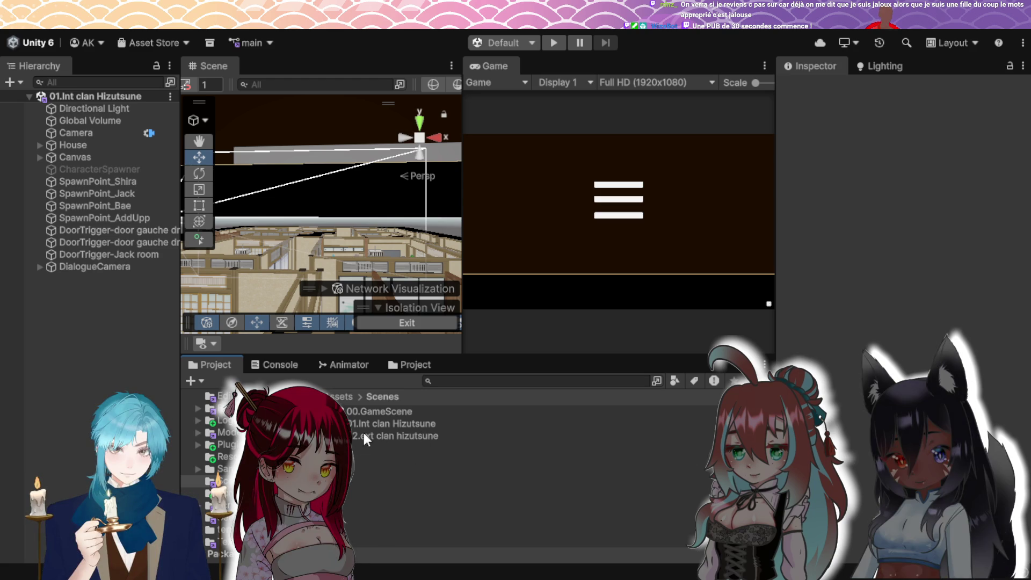
left_click(550, 452)
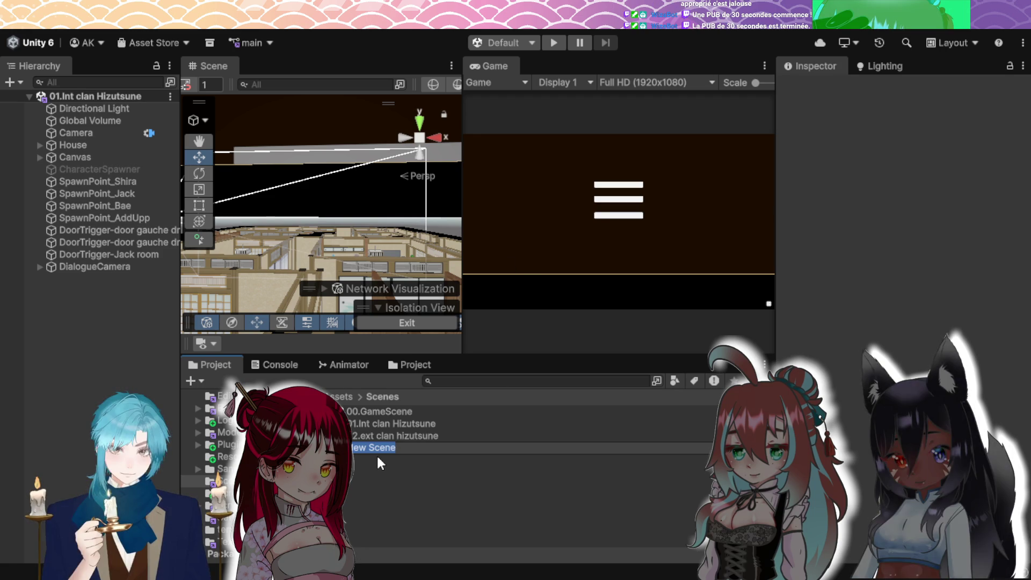
- Name the new scene asset '03.Cave Mec en bleu', correcting the typos along the way
type("03.")
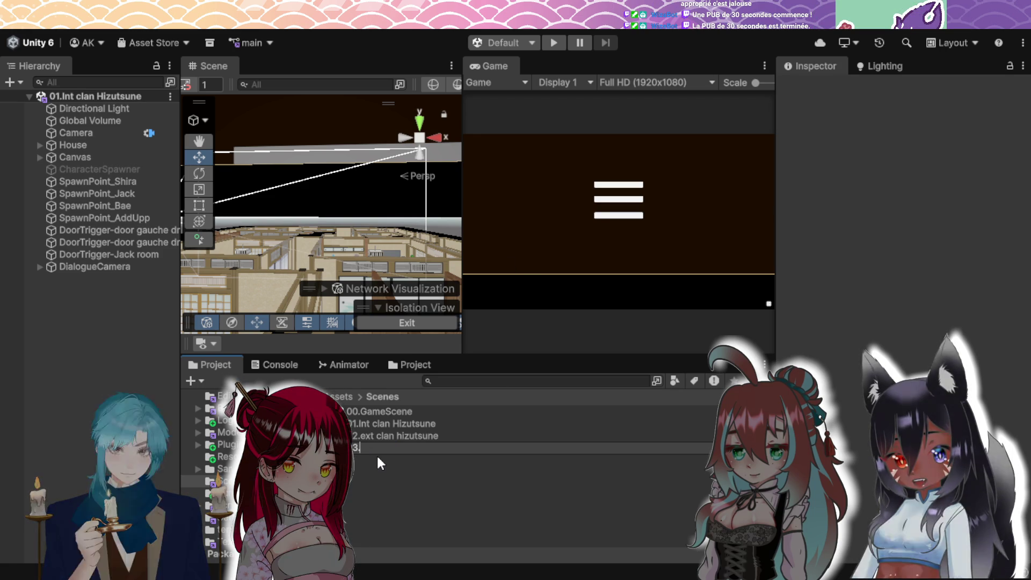
type("cave")
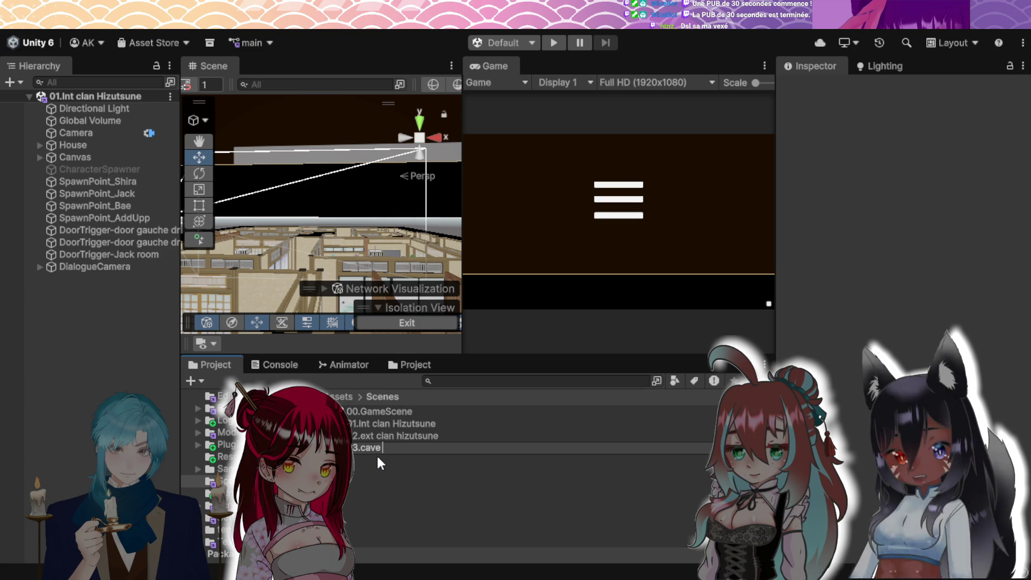
key("Left")
key("Left")
key("Left")
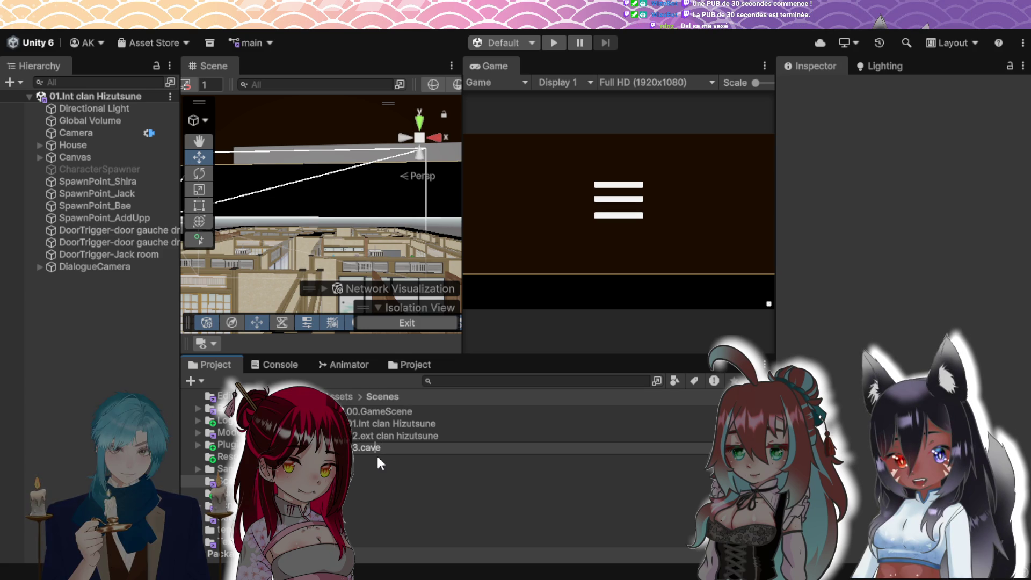
type("C")
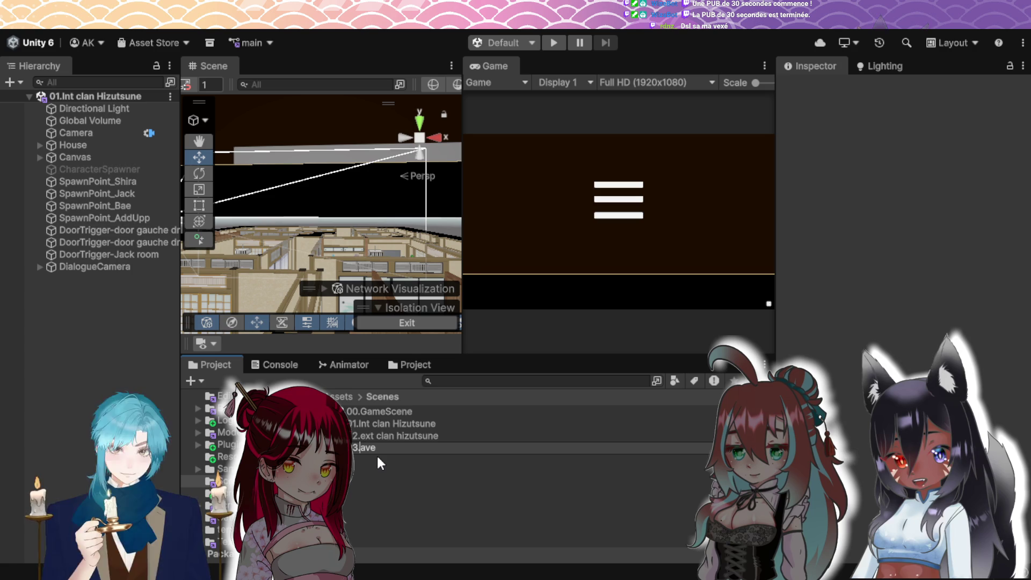
key("Right")
key("Right")
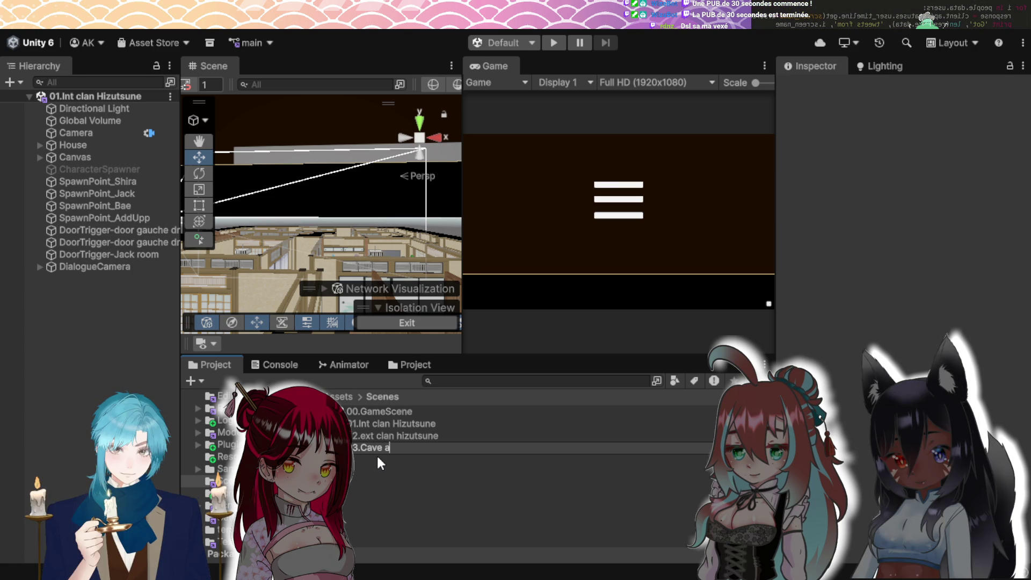
key("BackSpace")
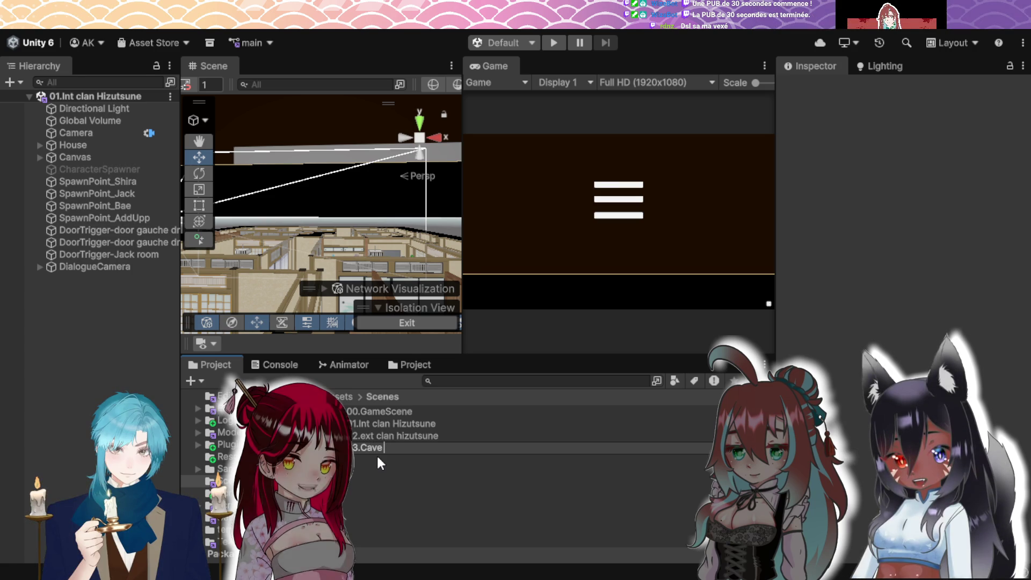
type("Add")
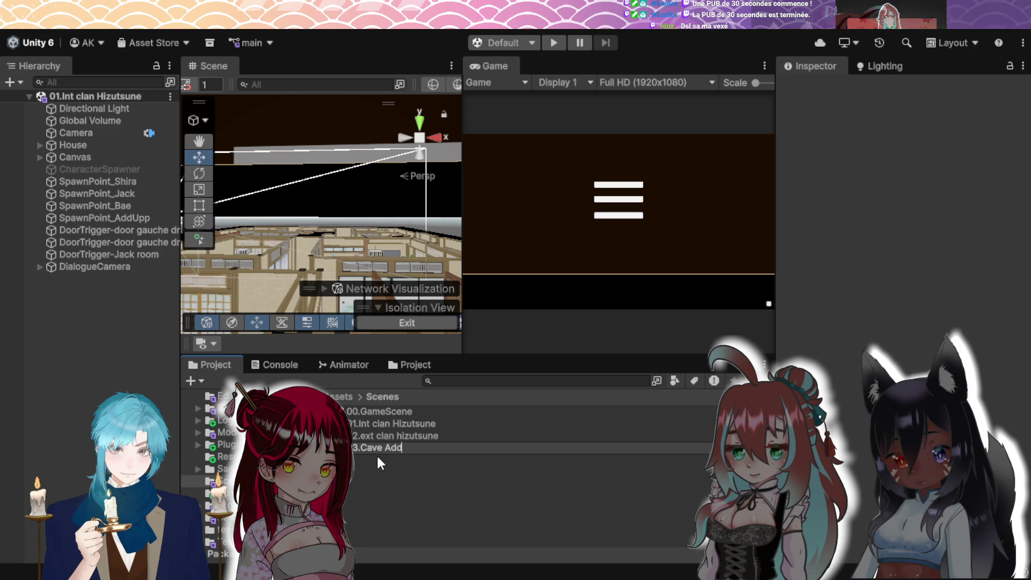
key("BackSpace")
key("BackSpace")
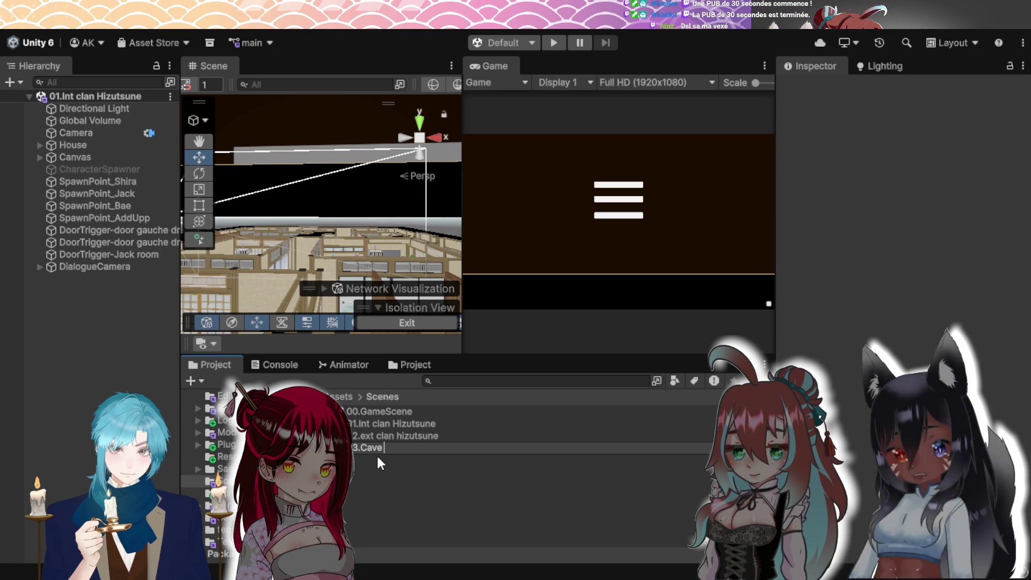
type("Mec en blu")
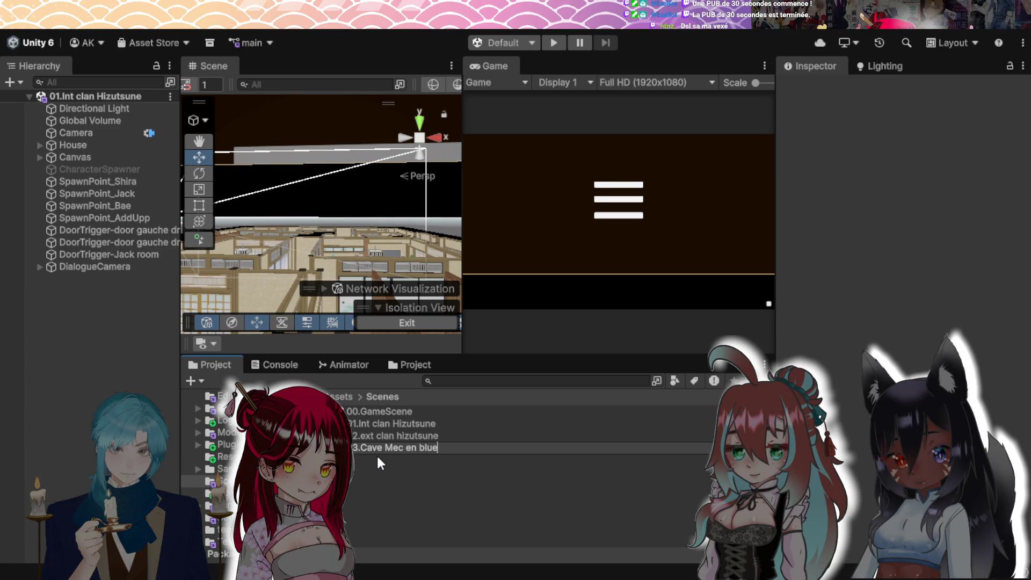
key("BackSpace")
type("eu")
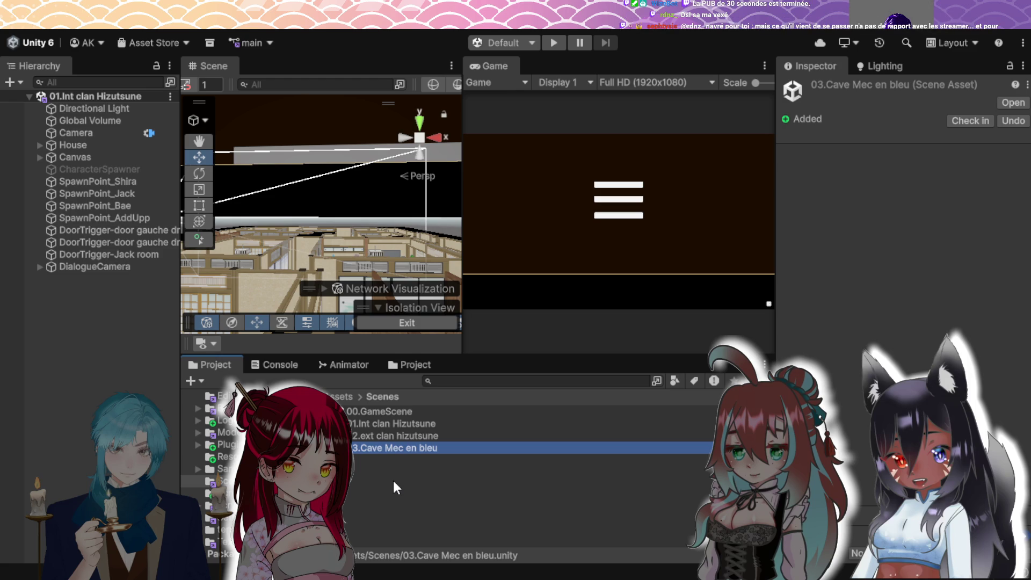
scroll(317, 183, "down", 5)
- Zoom and orbit in close on the tatami rooms from a steeper top-down angle
scroll(322, 217, "up", 5)
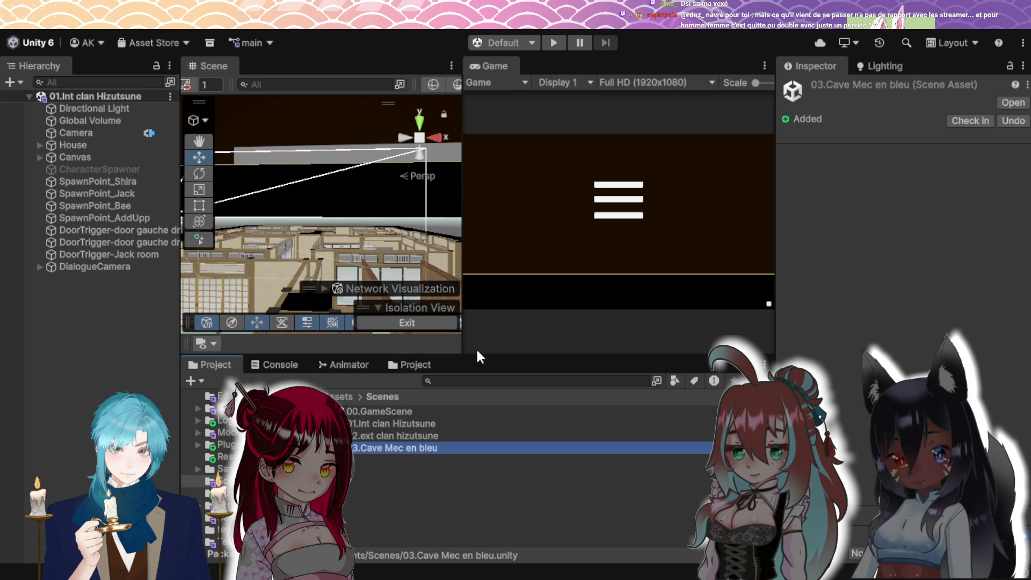
scroll(333, 225, "up", 5)
scroll(333, 225, "down", 4)
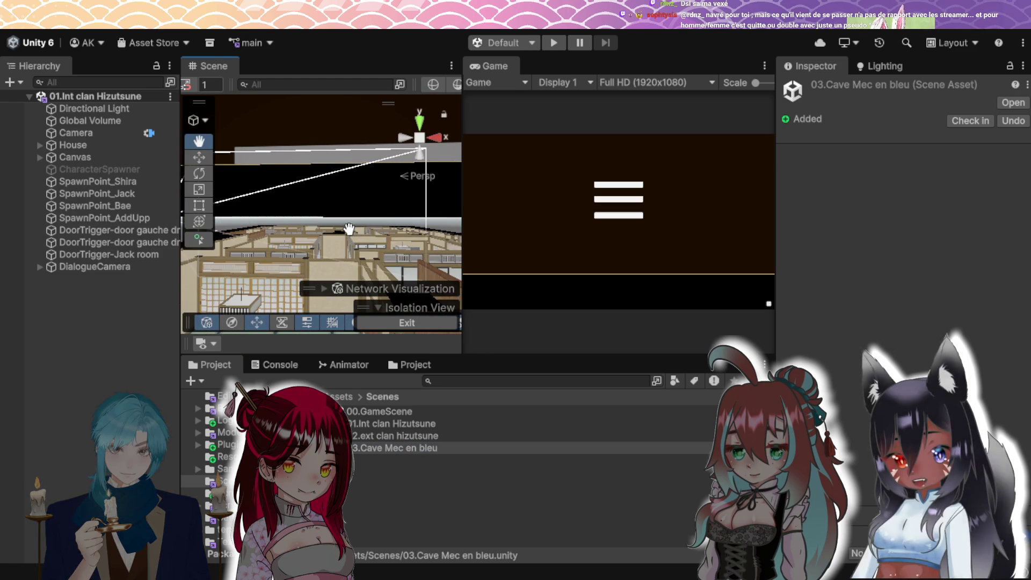
left_click_drag(350, 250, 276, 247)
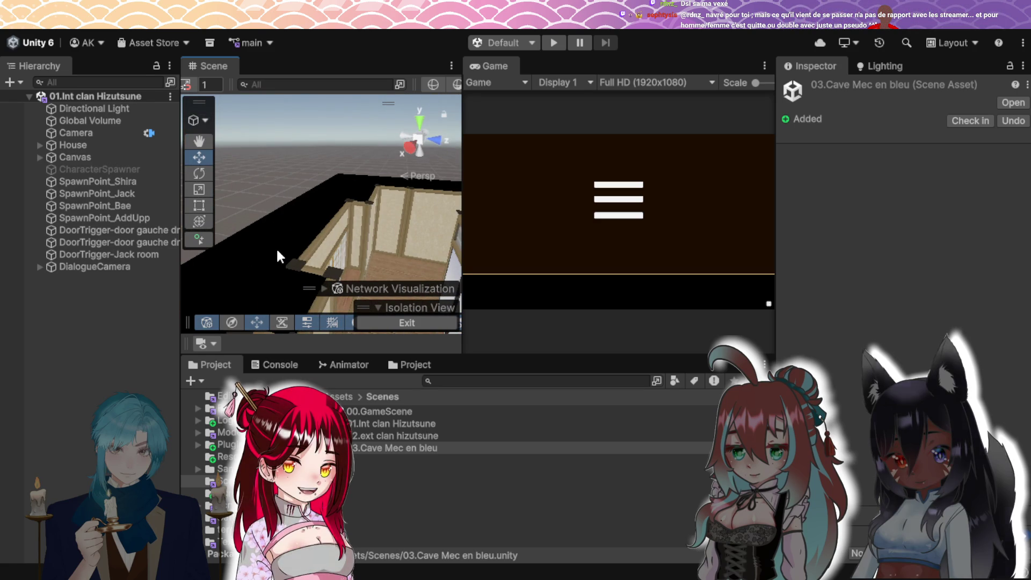
scroll(382, 240, "up", 10)
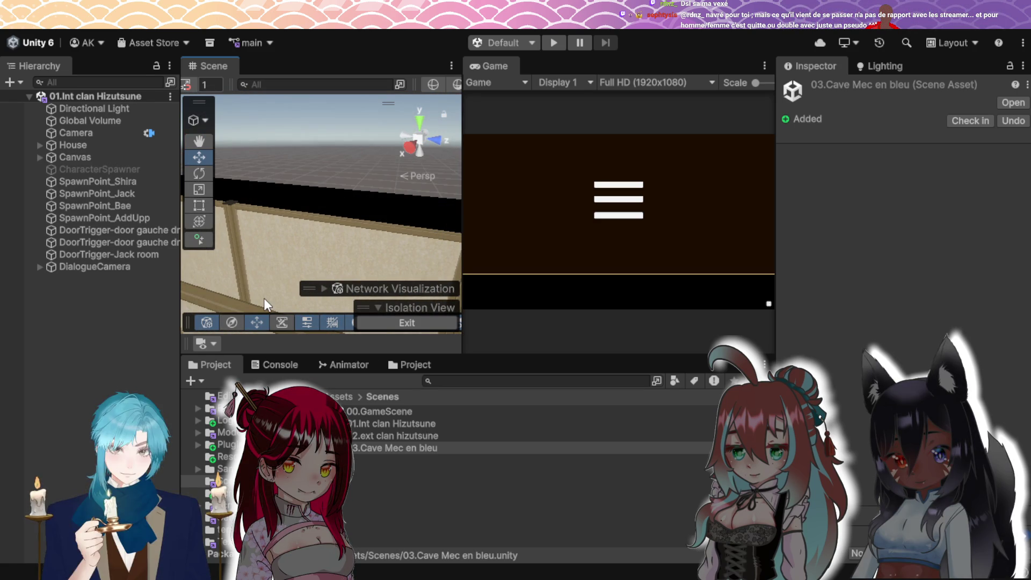
scroll(274, 228, "down", 5)
scroll(279, 233, "down", 5)
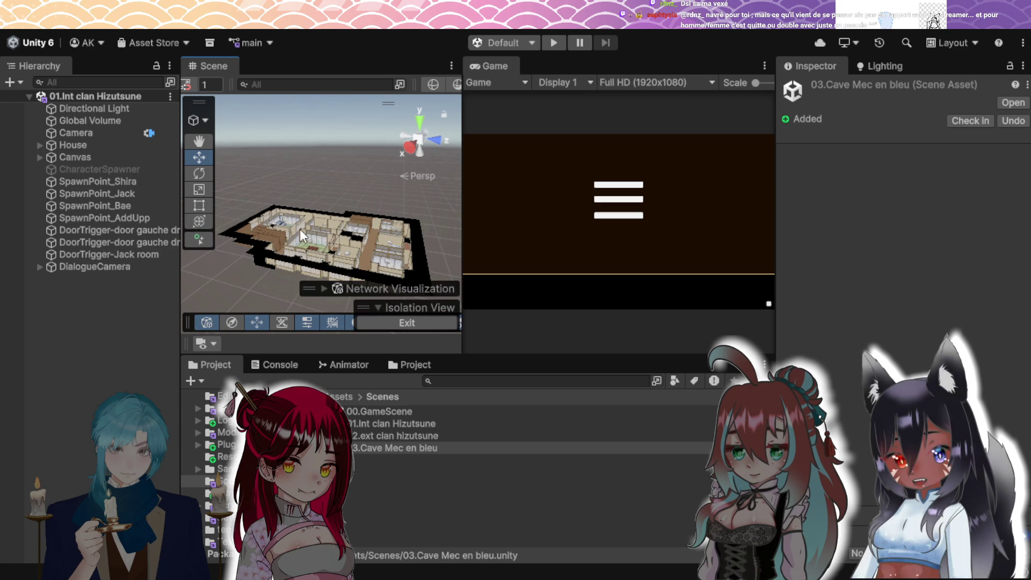
scroll(299, 229, "up", 2)
mouse_move(307, 233)
left_mouse_down()
mouse_move(396, 258)
mouse_move(336, 231)
mouse_move(234, 254)
mouse_move(359, 251)
mouse_move(368, 233)
mouse_move(352, 207)
mouse_move(255, 209)
mouse_move(396, 219)
mouse_move(255, 217)
mouse_move(347, 211)
mouse_move(275, 215)
left_mouse_up()
scroll(363, 250, "up", 5)
scroll(346, 250, "down", 2)
scroll(352, 257, "up", 4)
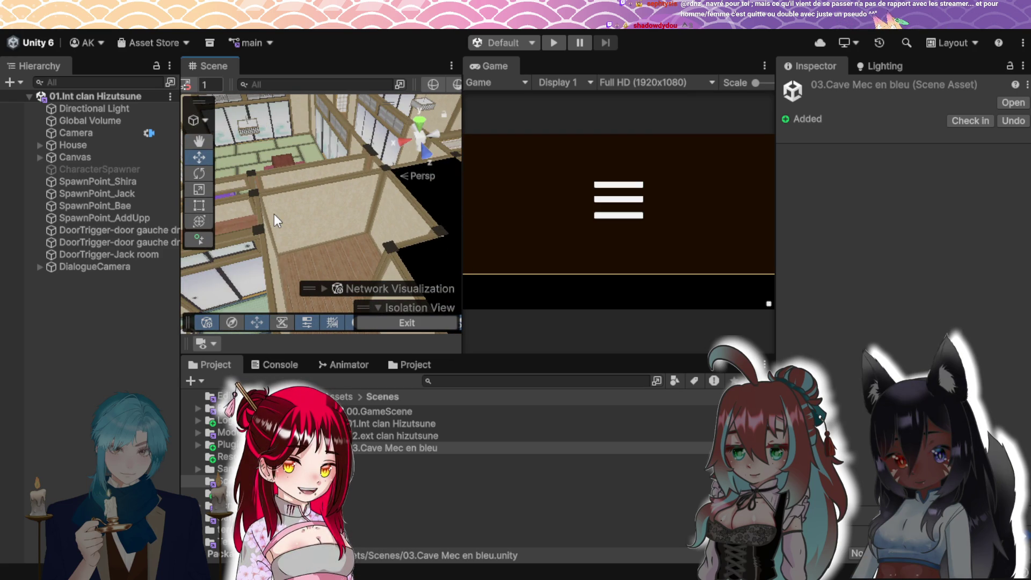
- Zoom and pan out to a wide view of the entire clan house
scroll(307, 144, "down", 3)
left_click_drag(307, 144, 326, 177)
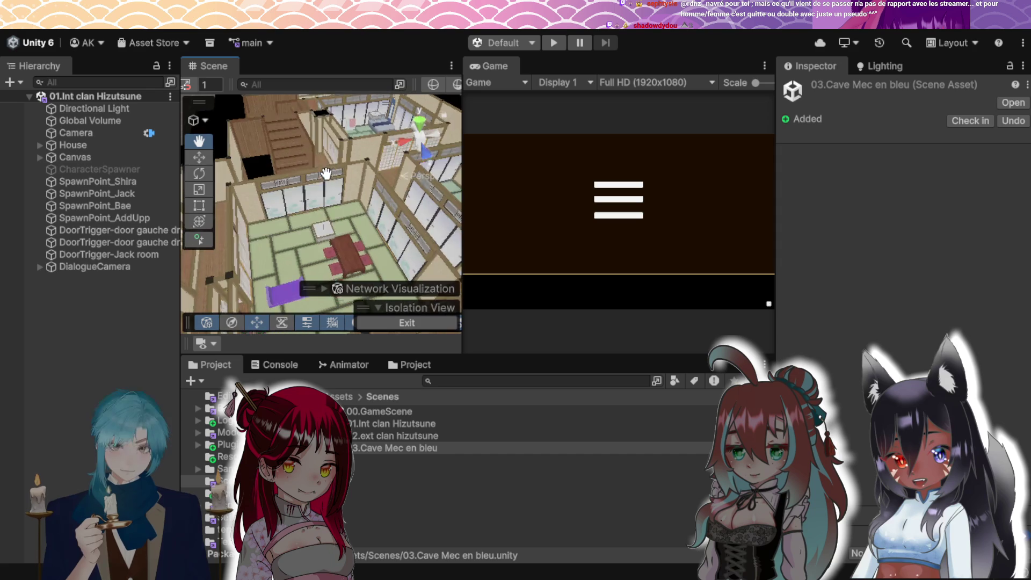
scroll(326, 178, "up", 5)
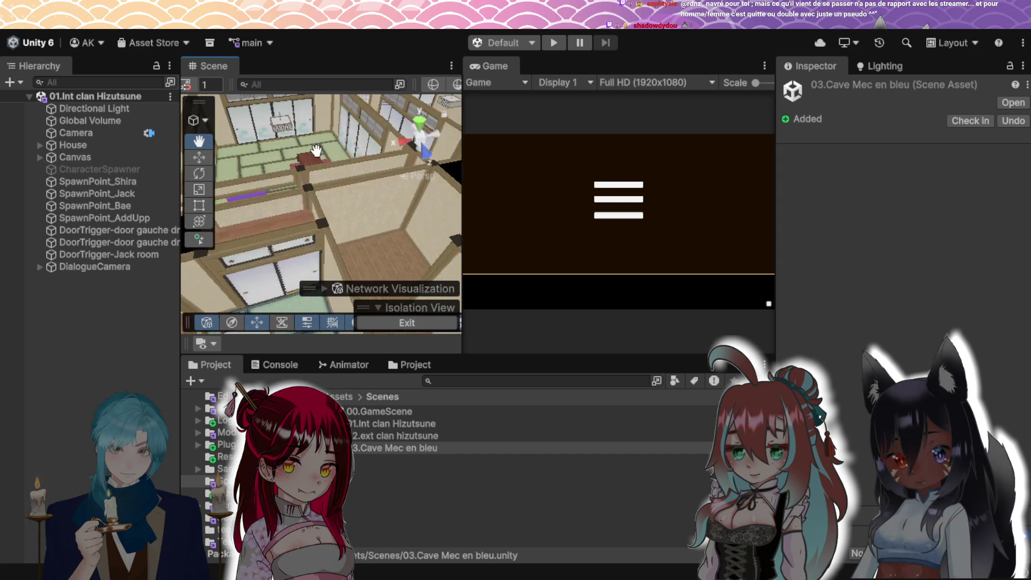
scroll(317, 149, "down", 3)
scroll(298, 174, "down", 4)
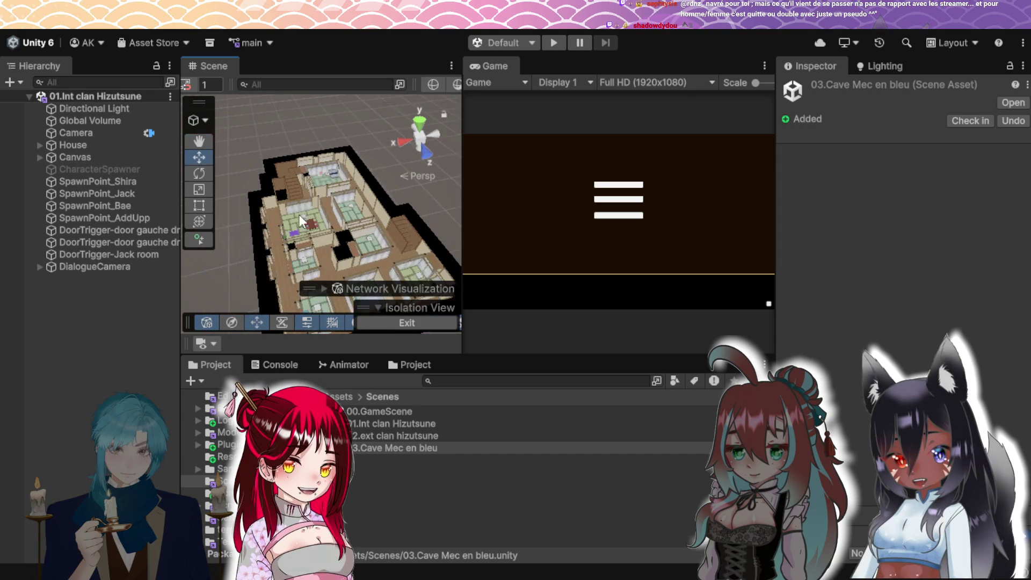
scroll(300, 210, "up", 5)
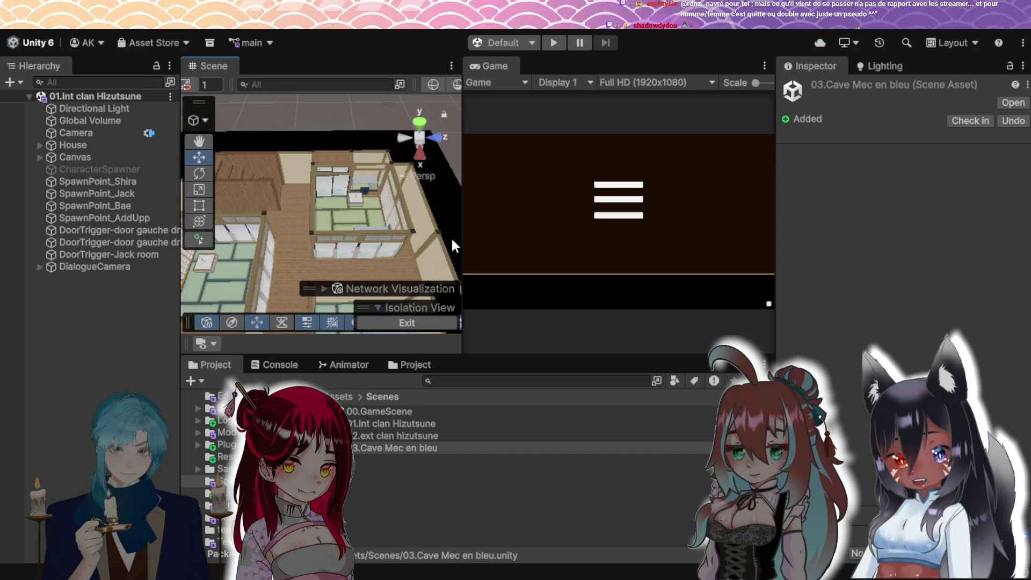
- Orbit and pan to frame the rooms and corridors up close
mouse_move(382, 234)
left_mouse_down()
mouse_move(431, 234)
mouse_move(370, 233)
mouse_move(421, 234)
mouse_move(369, 224)
mouse_move(368, 214)
mouse_move(445, 212)
mouse_move(380, 206)
mouse_move(440, 213)
left_mouse_up()
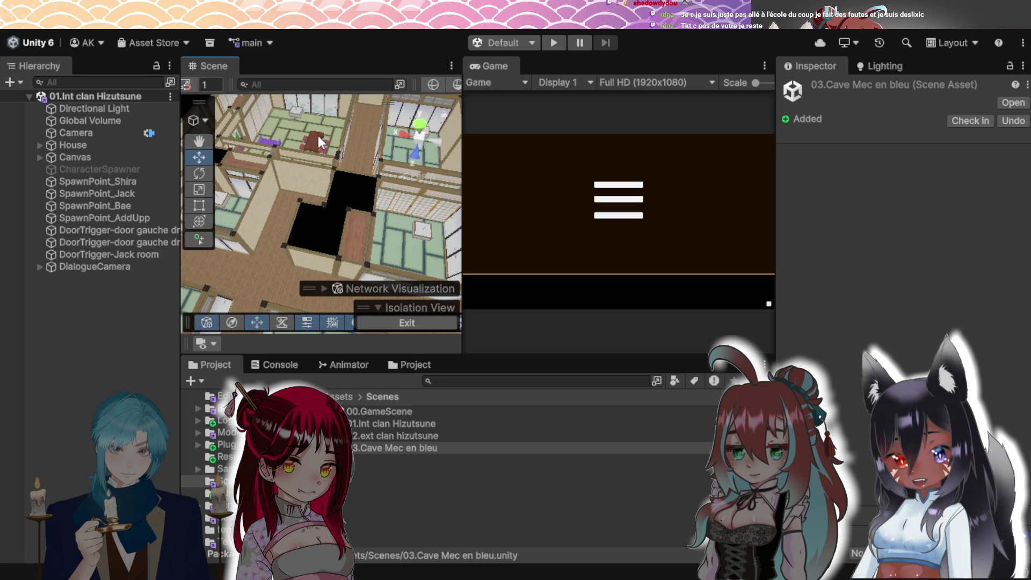
scroll(349, 169, "down", 3)
mouse_move(354, 183)
left_mouse_down()
mouse_move(369, 211)
mouse_move(403, 157)
left_mouse_up()
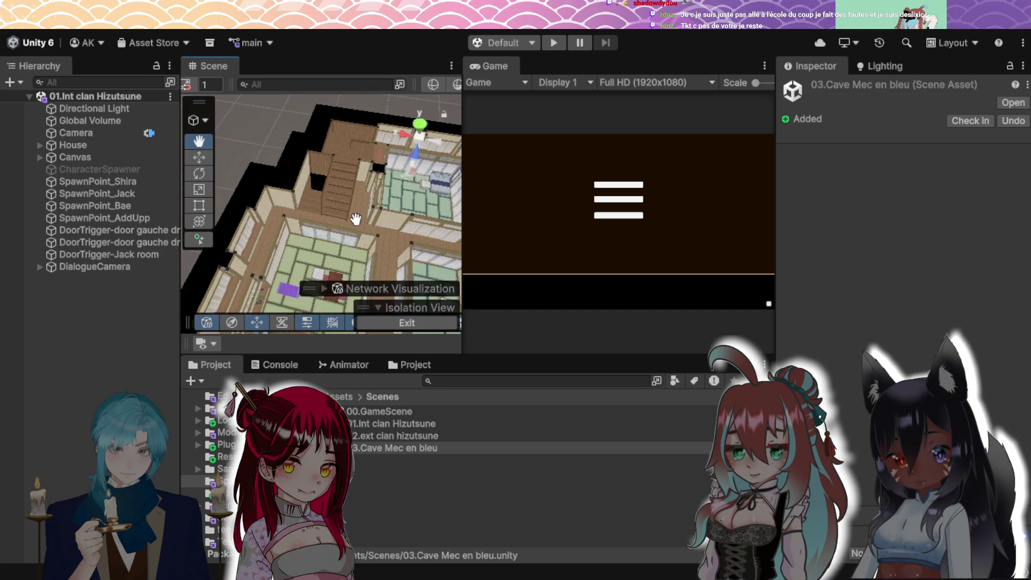
scroll(416, 223, "up", 3)
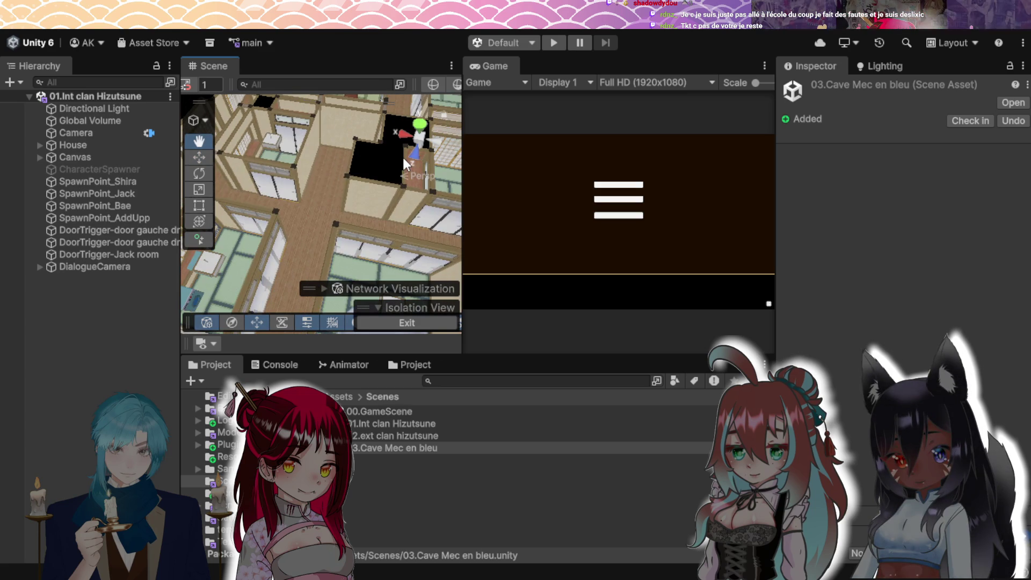
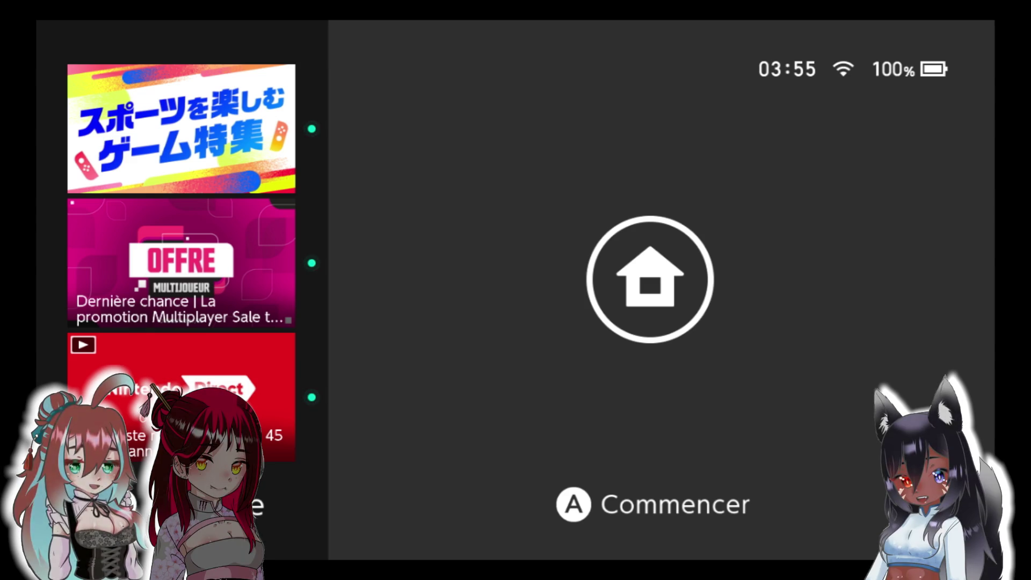
- Wake the console and launch Monster Hunter Stories 2 with the first user profile
key("Return")
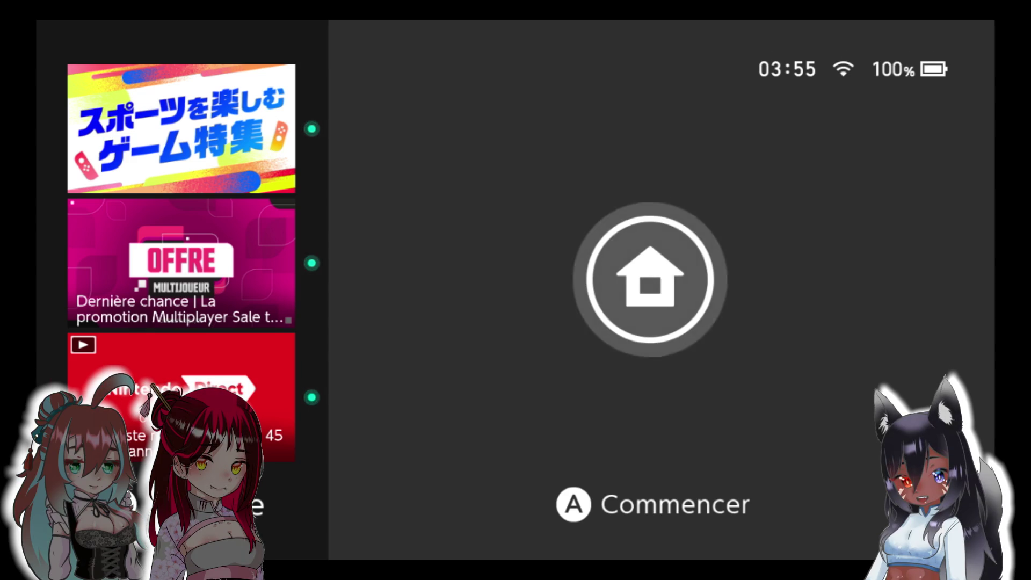
key("Right")
key("Right")
key("Right")
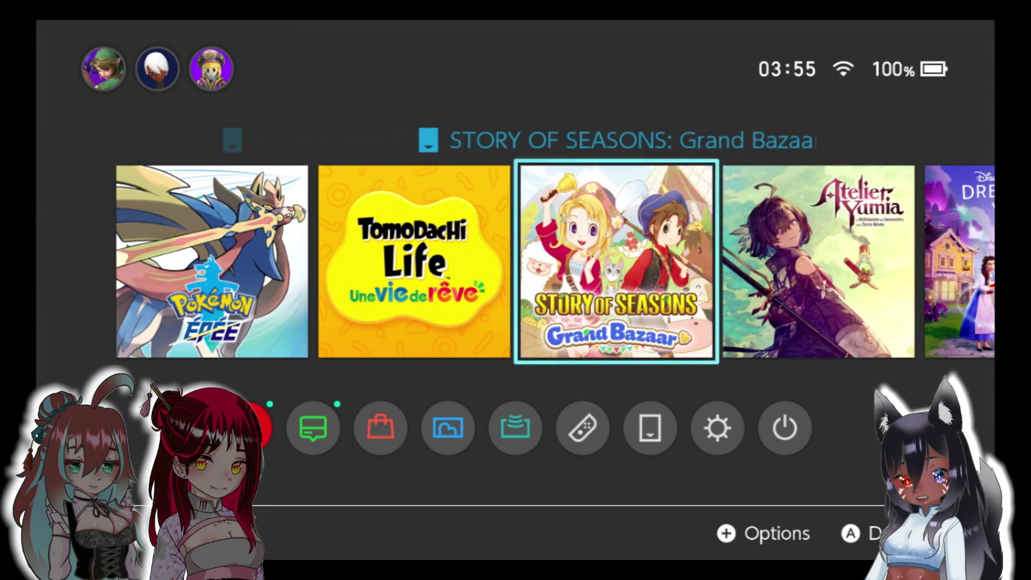
key("Right")
key("Right")
key("Right")
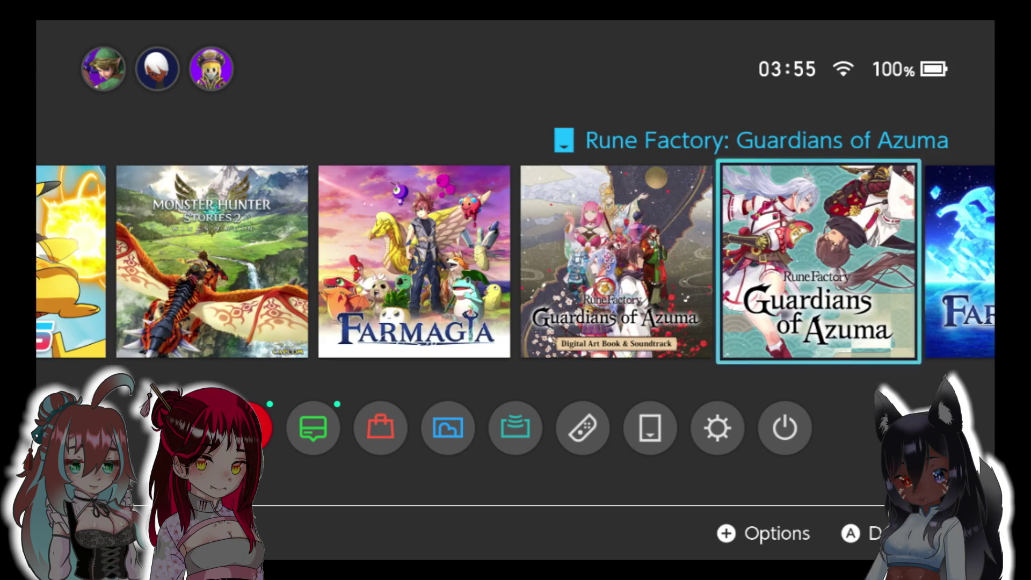
key("Left")
key("Left")
key("Left")
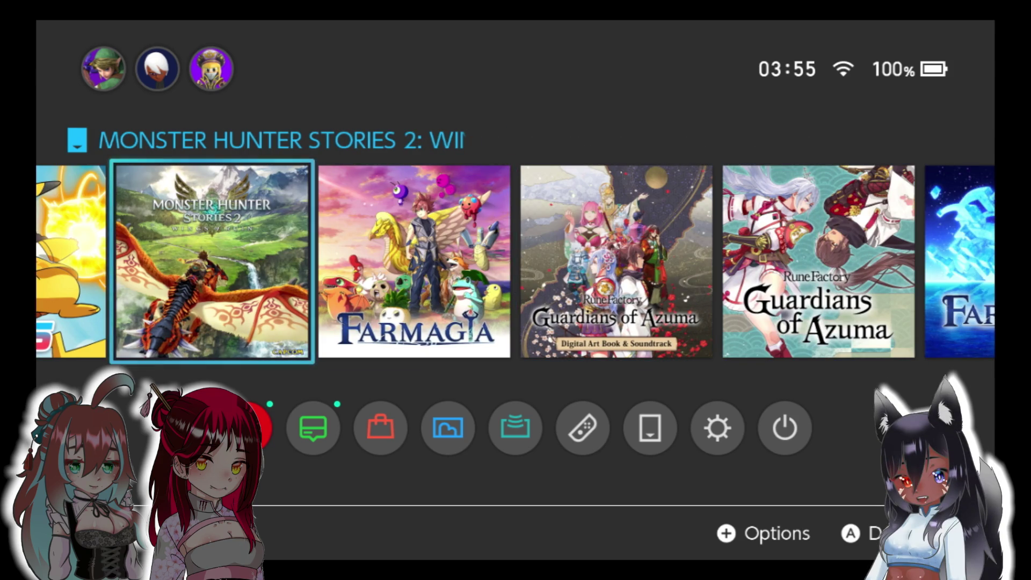
key("Return")
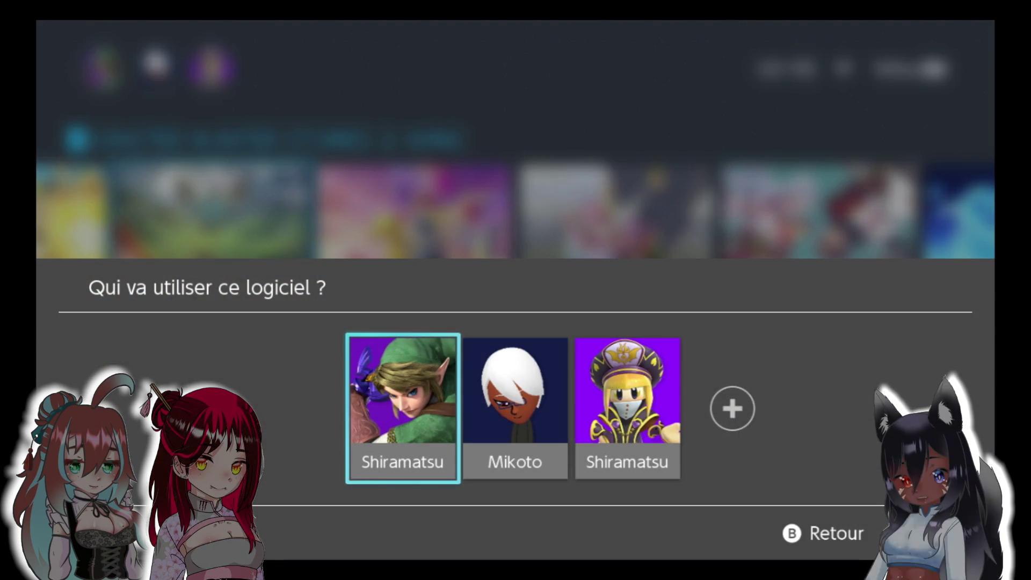
key("Return")
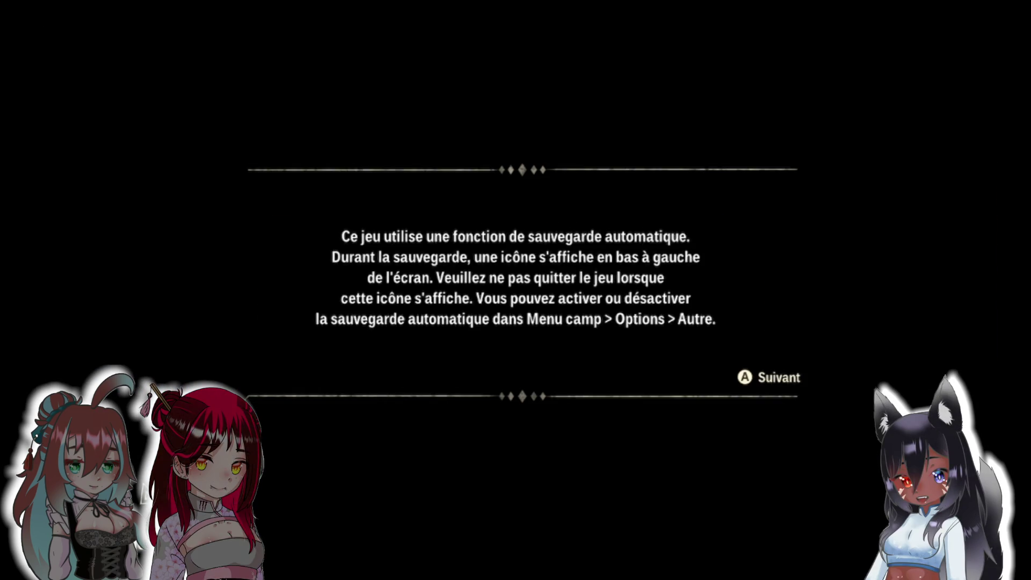
- Quit Monster Hunter Stories 2 and launch Pokémon UNITE with the chosen user profile
key("Home")
key("Right")
key("Right")
key("Right")
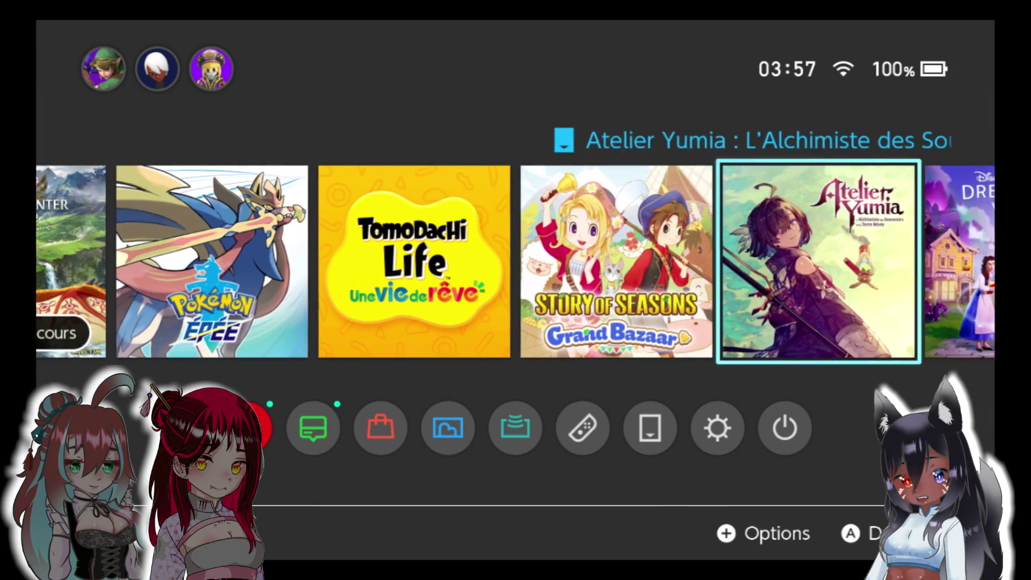
key("Left")
key("Return")
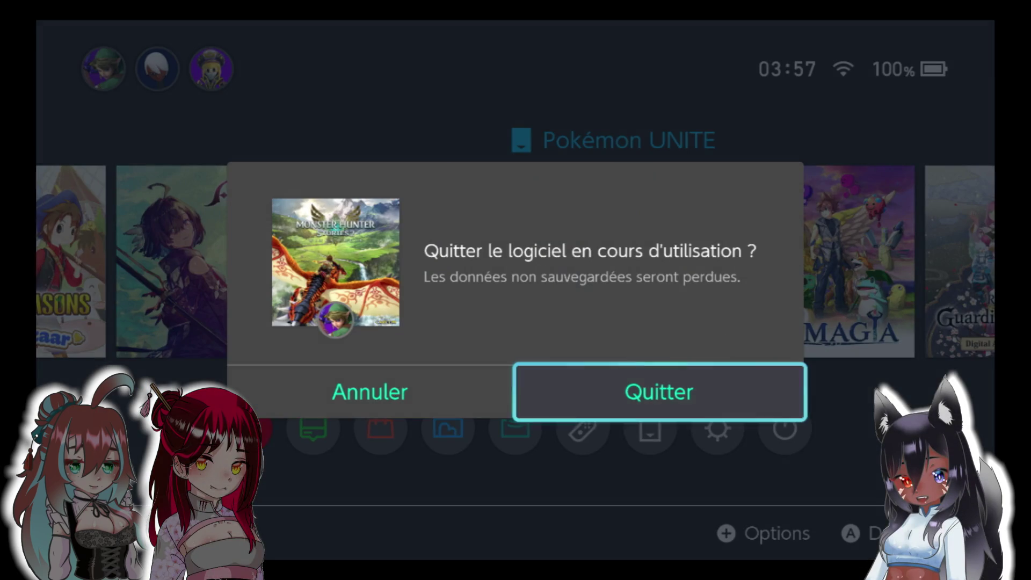
key("Escape")
key("Return")
key("Escape")
key("Return")
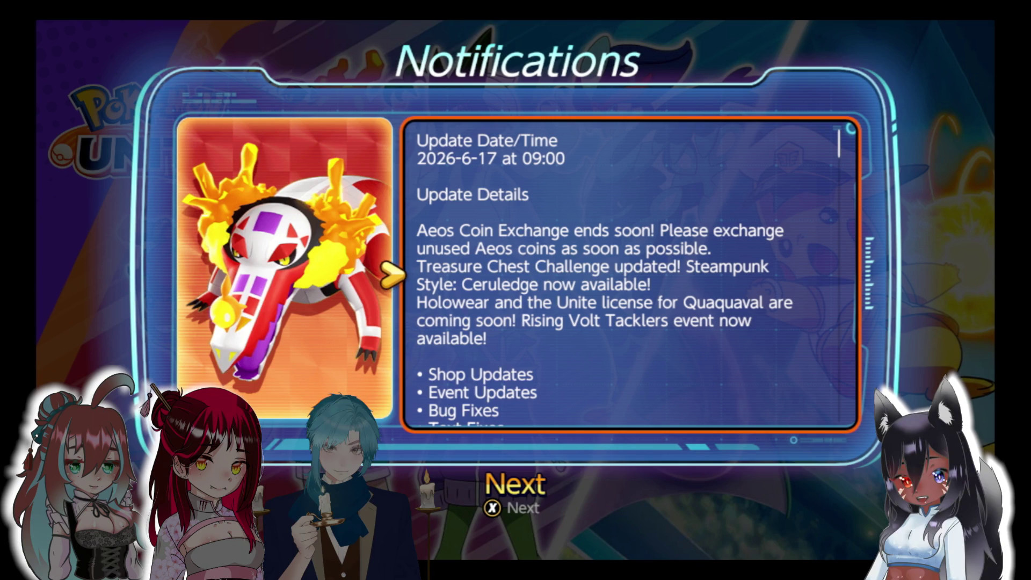
- Close the update notifications and start Pokémon Unite from the title screen
key("x")
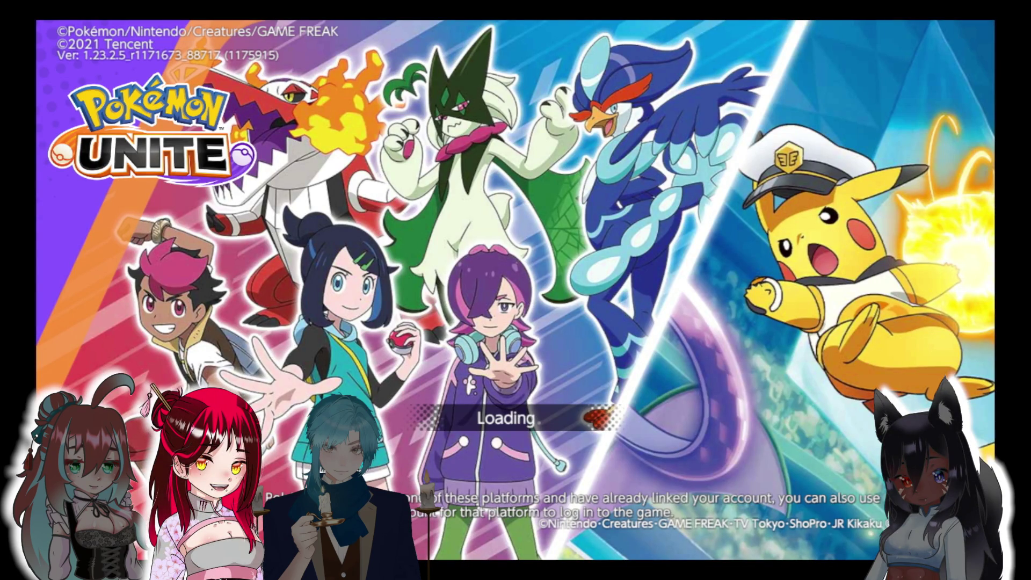
key("Return")
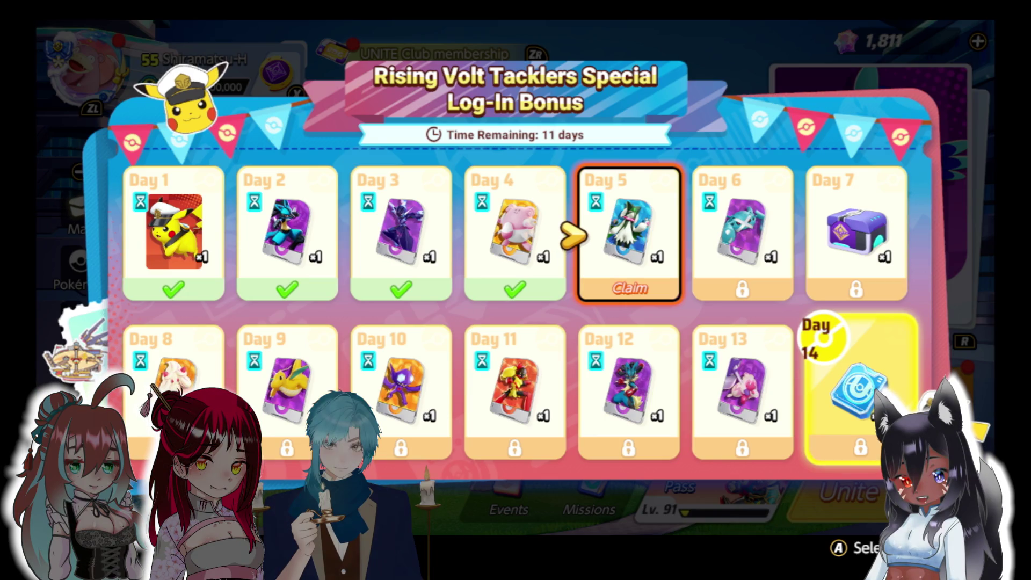
- Claim the Day 5 log-in bonus and dismiss the event, new Pokémon and gift popups
key("Return")
key("Return")
key("Return")
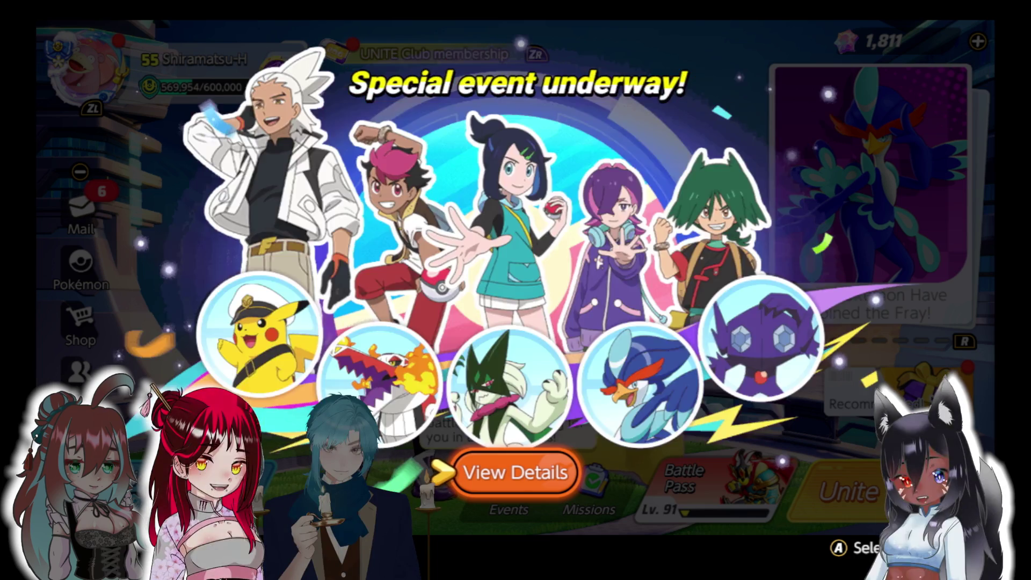
key("Return")
key("Return")
key("Return")
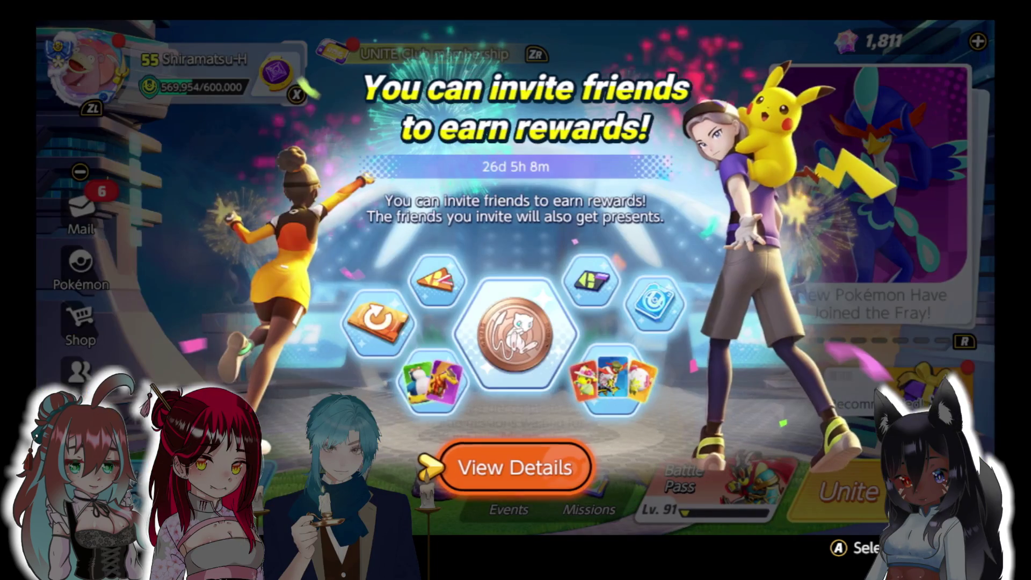
key("Return")
key("Return")
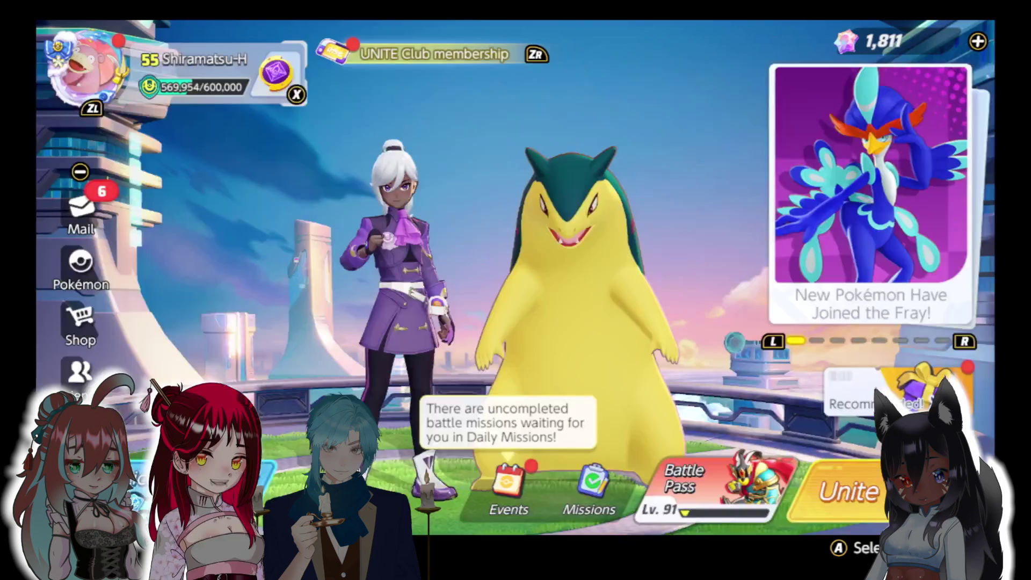
key("Return")
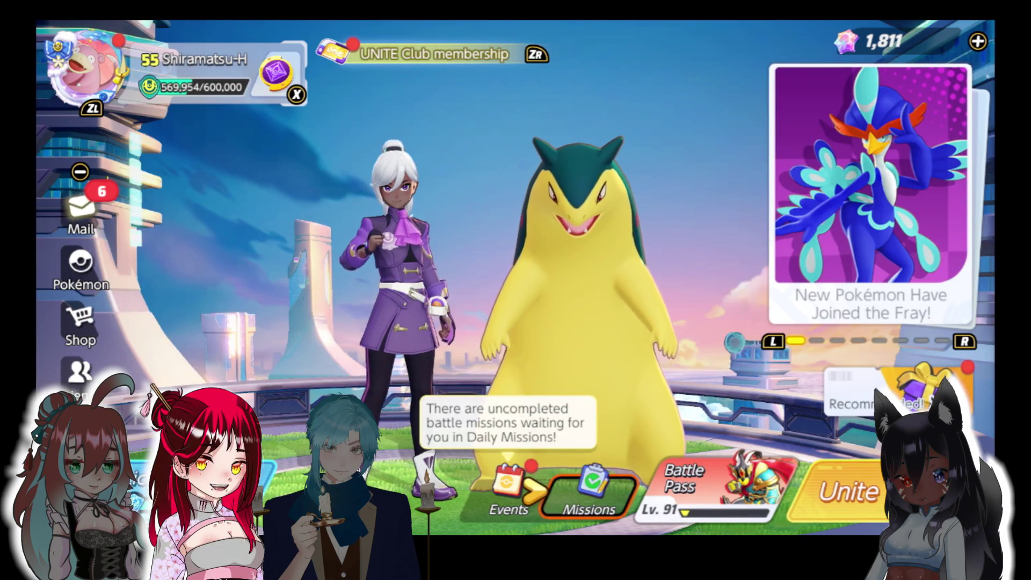
- Open the Mail inbox from the lobby's left sidebar
key("Left")
key("Up")
key("Up")
key("Up")
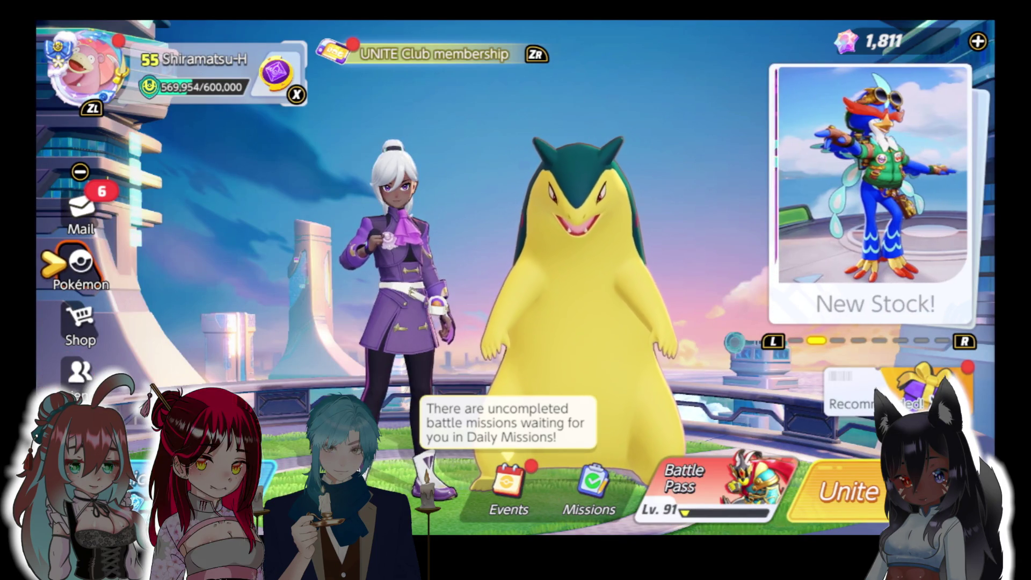
key("Return")
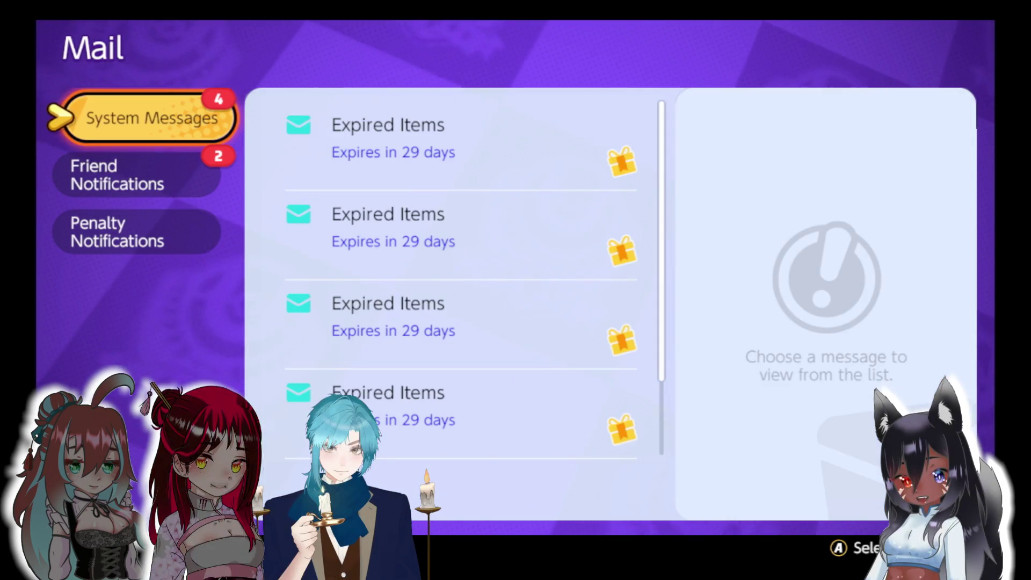
- Receive all System Messages gifts, collecting 530 Aeos tickets from the Expired Items messages
key("Right")
key("Return")
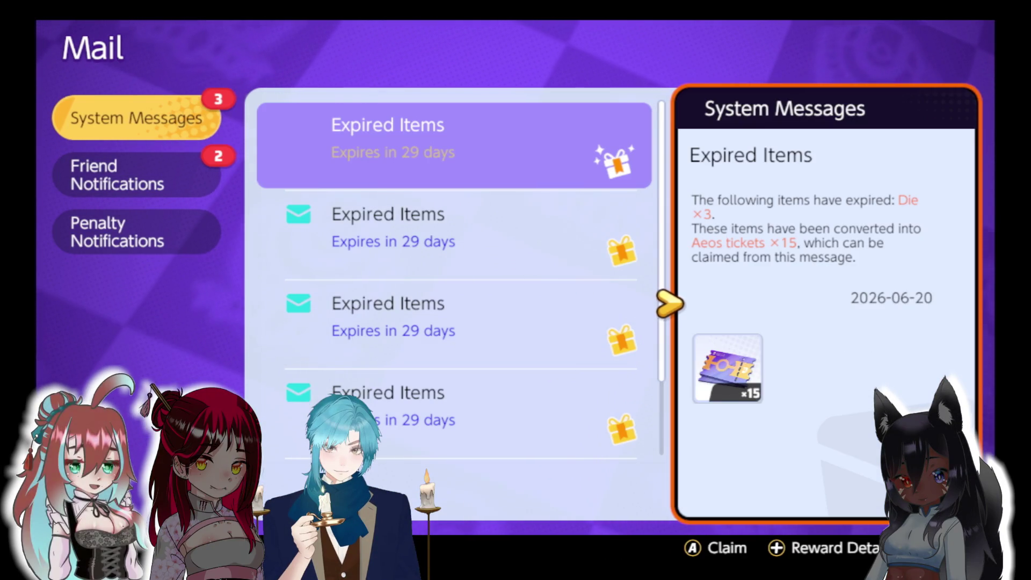
key("Escape")
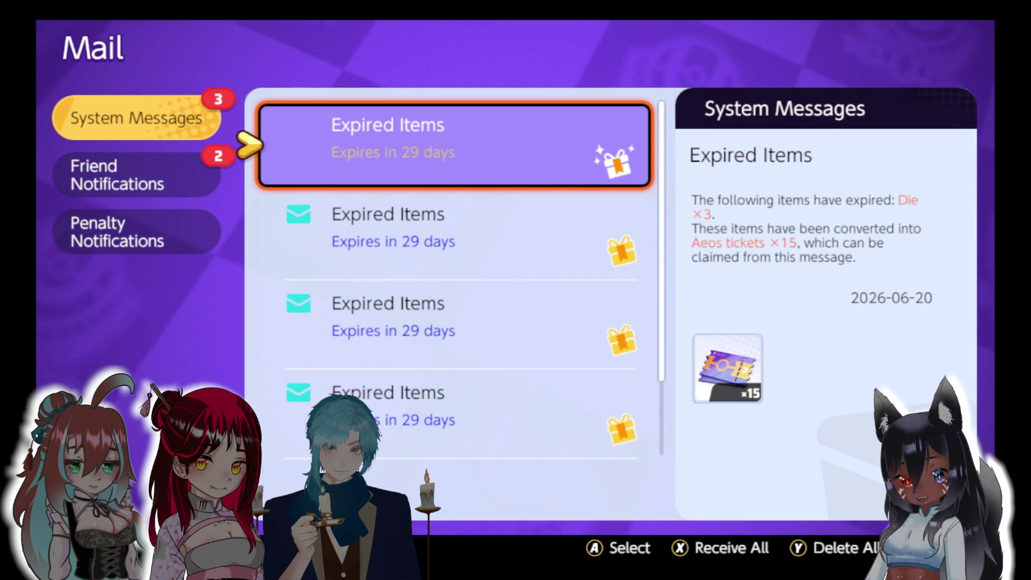
key("x")
key("Return")
- Receive both friend presents in Friend Notifications and exit Mail to the lobby
key("Left")
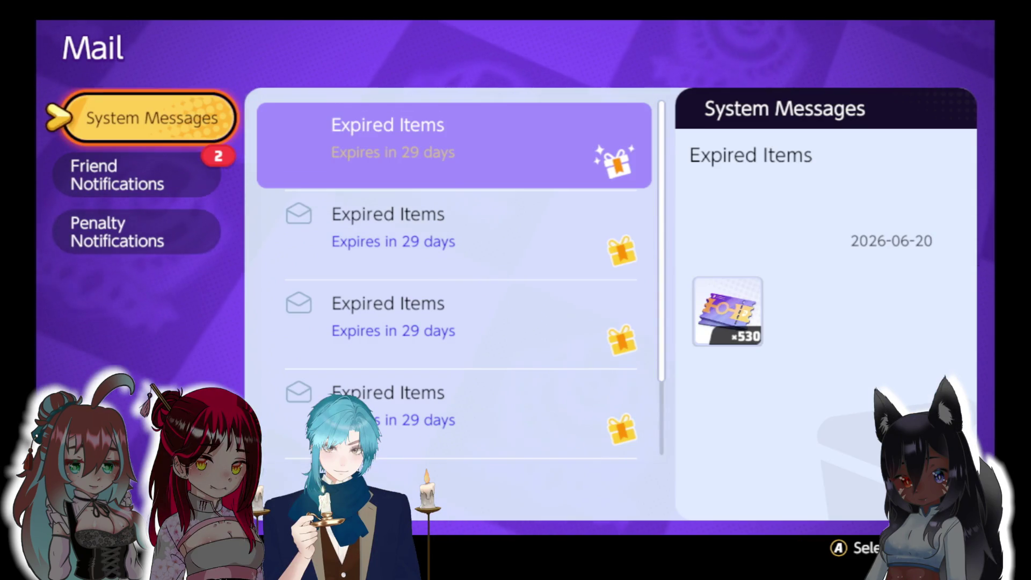
key("Down")
key("Right")
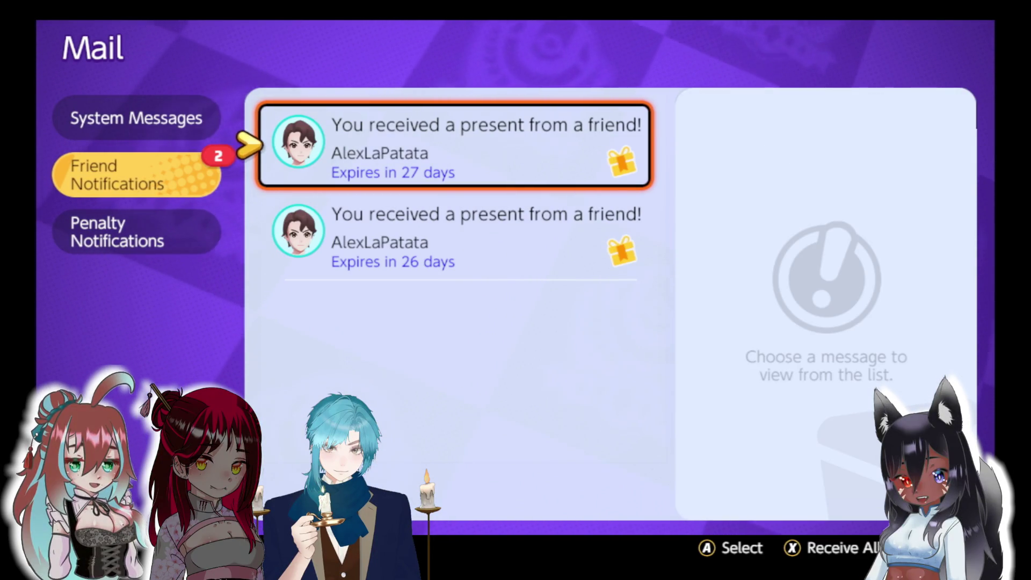
key("x")
key("Return")
key("Left")
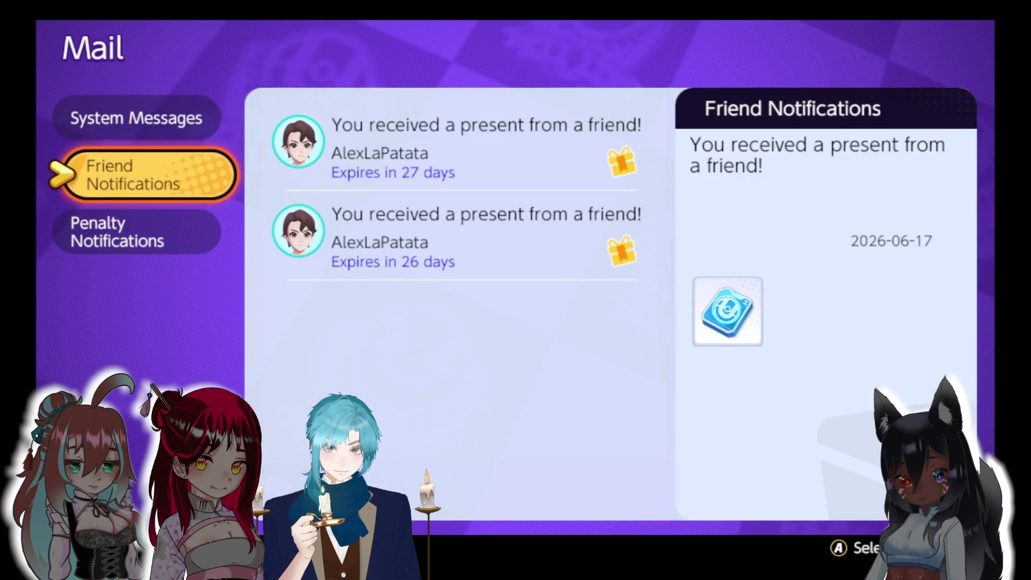
key("Escape")
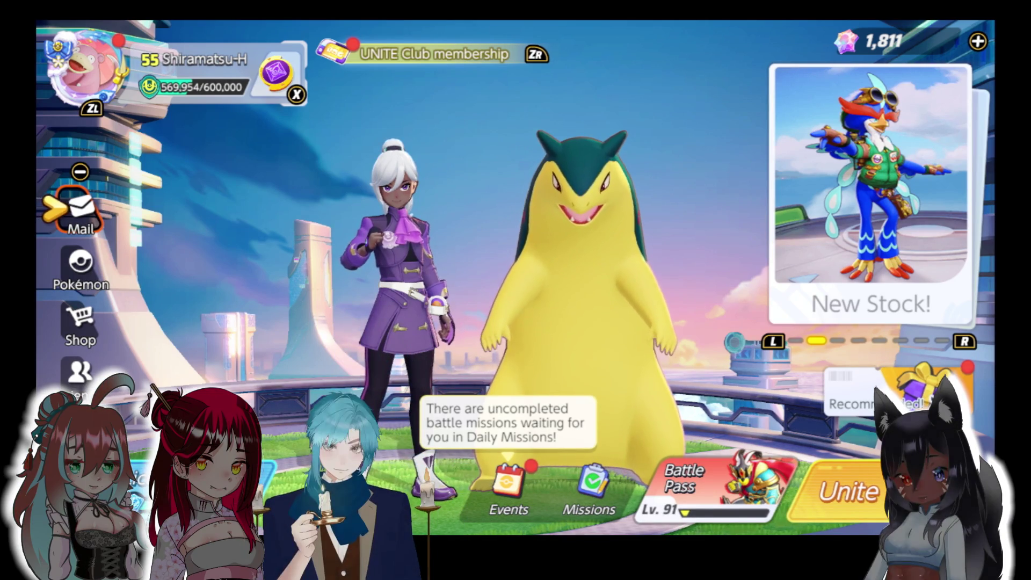
- Join the friend's team invitation and return to the lobby while Ranked Match search runs
key("Down")
key("Right")
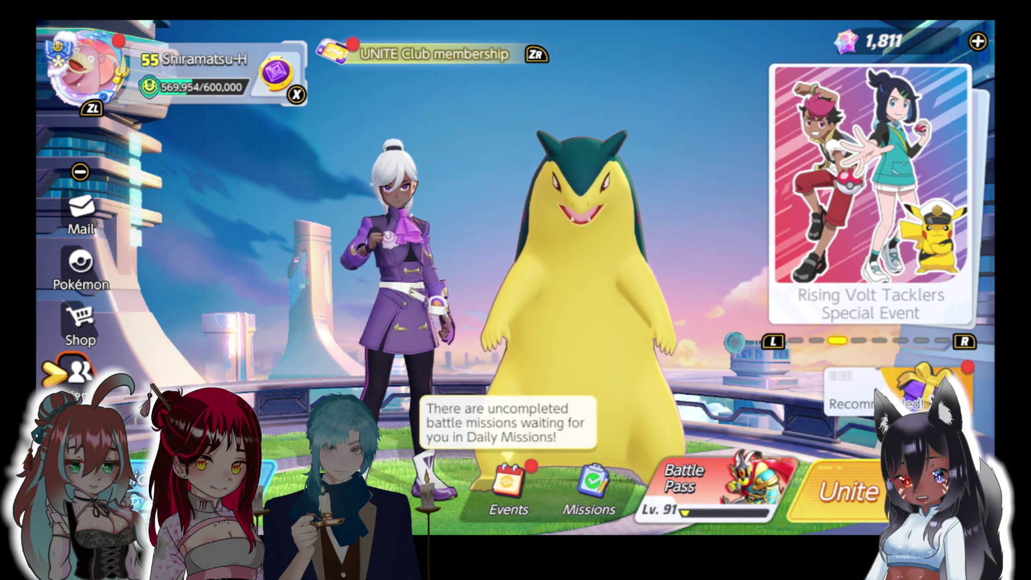
key("Return")
key("Return")
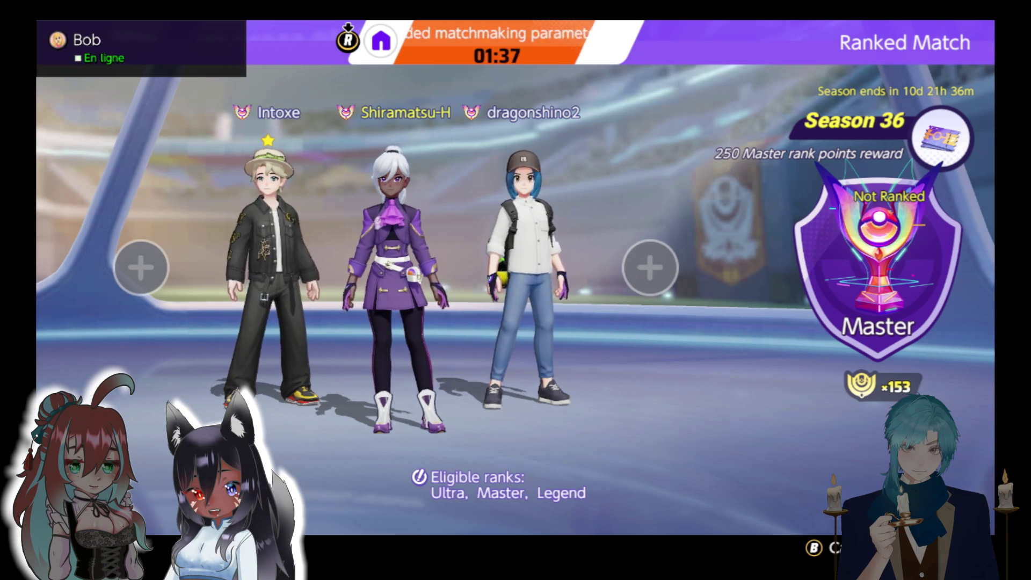
key("r")
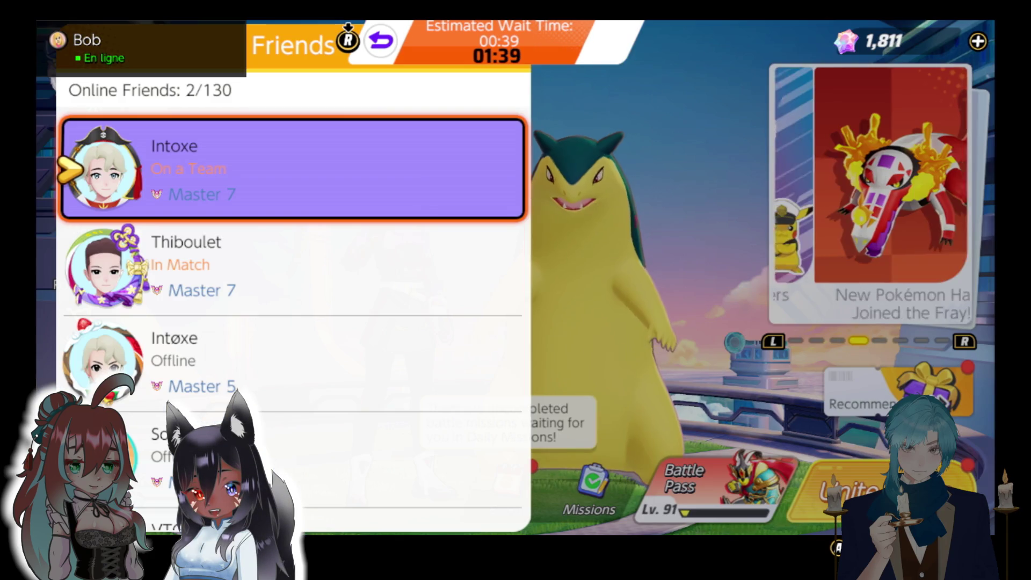
key("Escape")
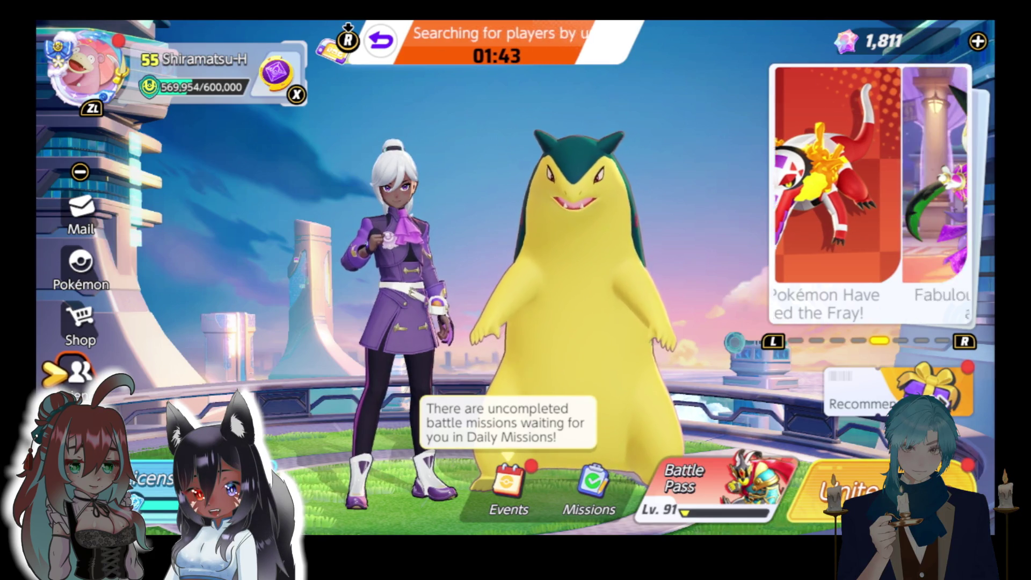
key("Right")
key("Right")
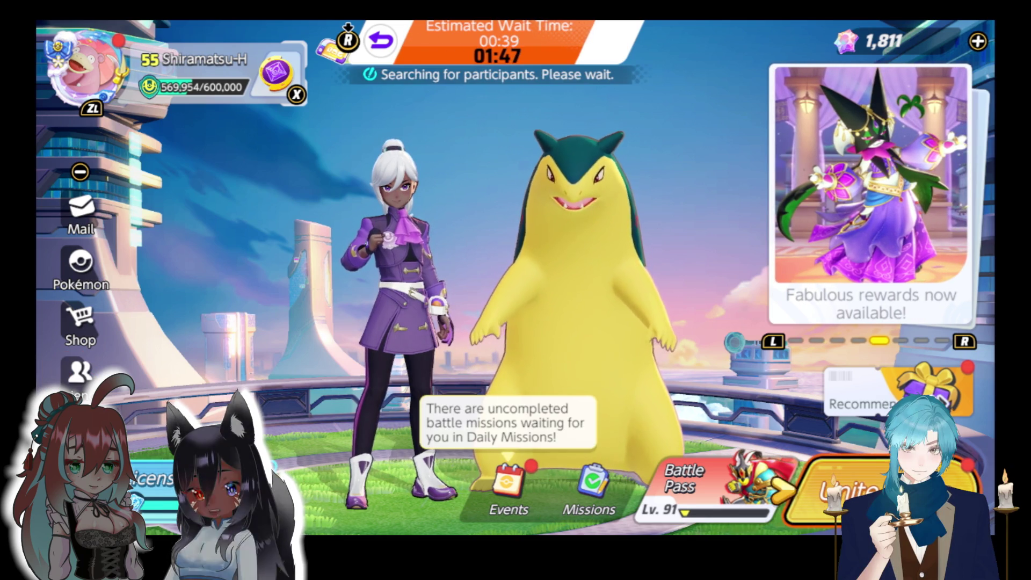
- Open battle mode selection, then accept the found Ranked Match
key("y")
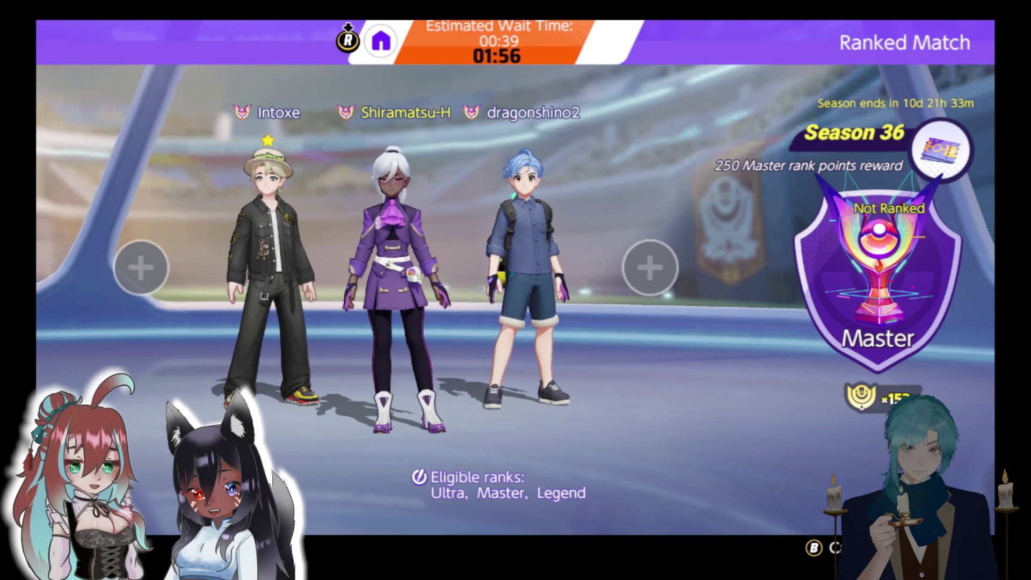
key("Escape")
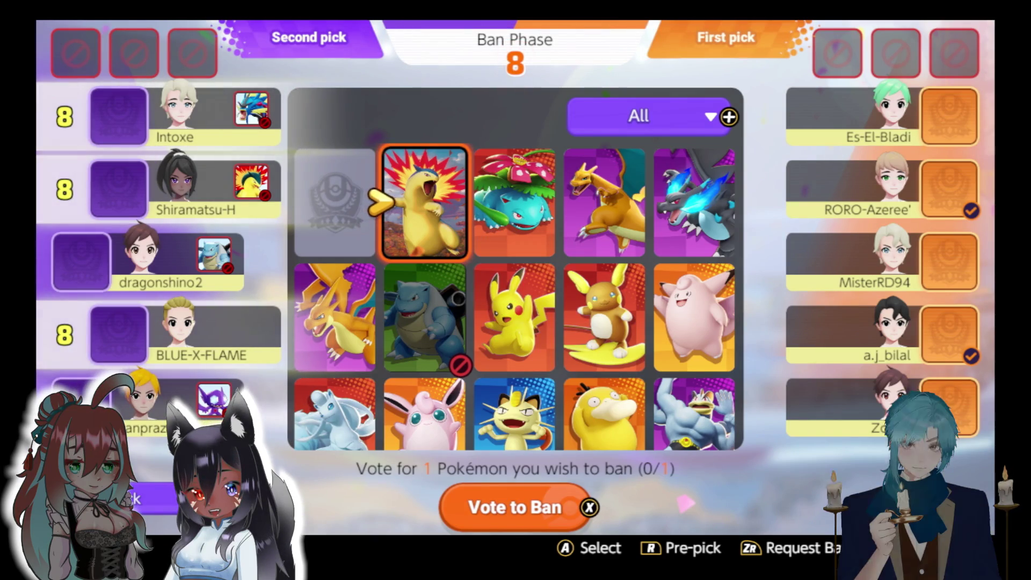
- Vote to ban Typhlosion and close the ban options
key("a")
key("a")
key("a")
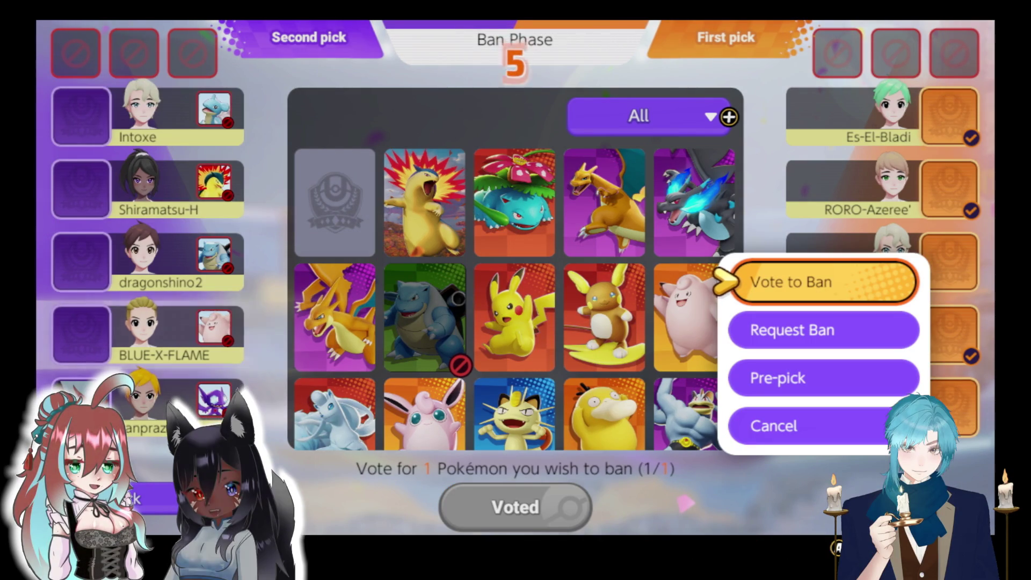
key("Escape")
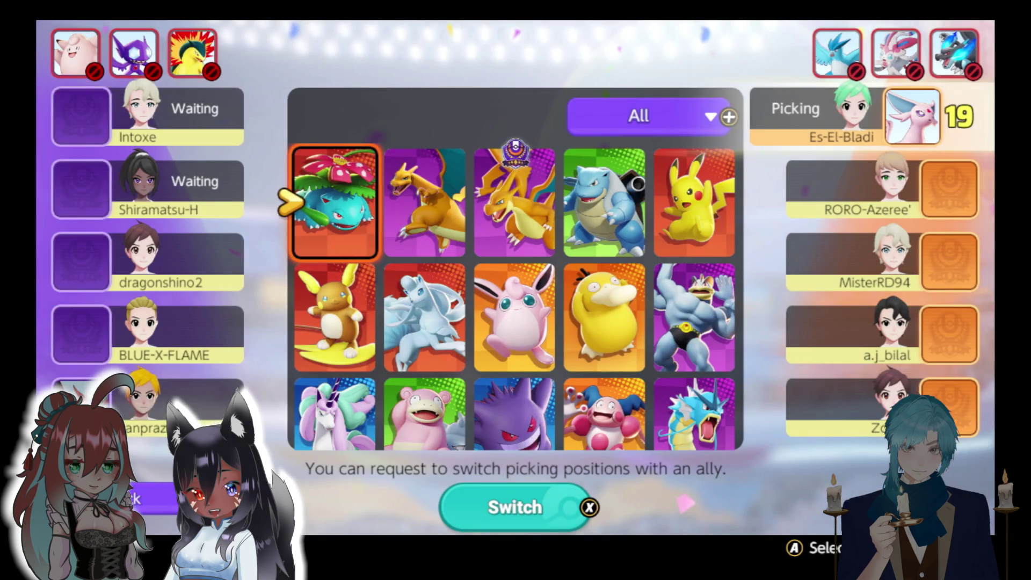
- Filter the roster to show only the Defender role
key("plus")
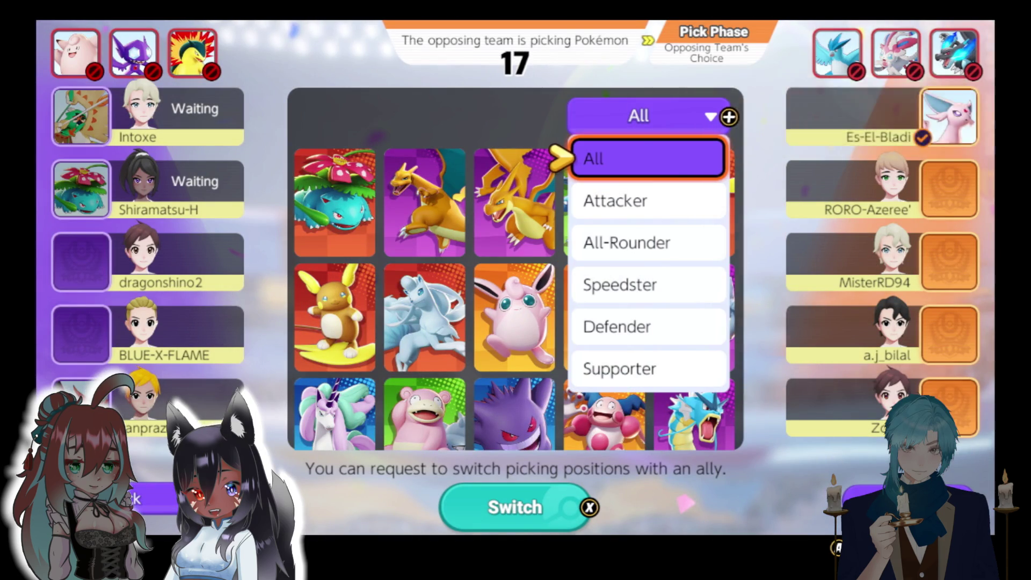
key("Down")
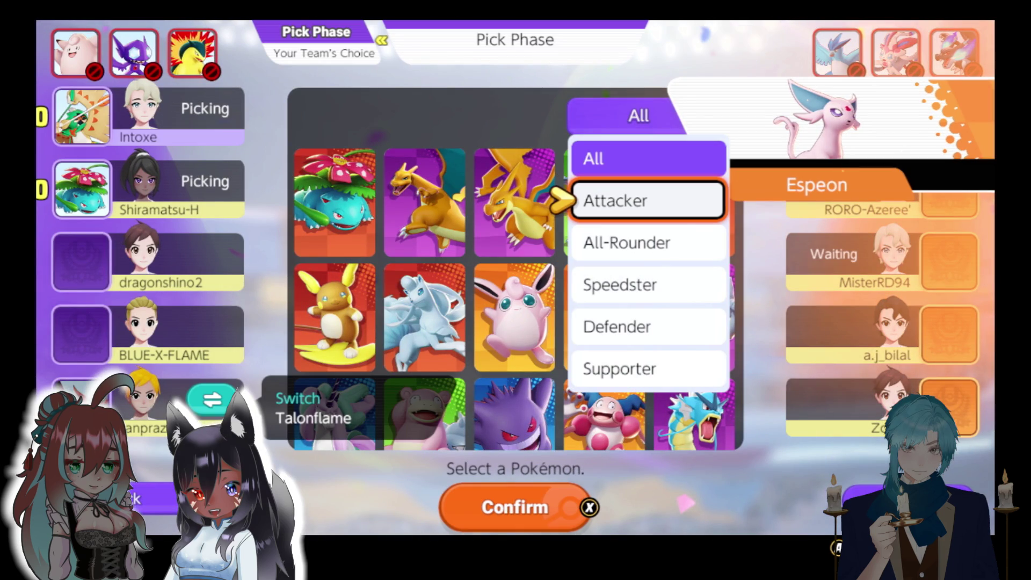
key("Down")
key("Down")
key("Down")
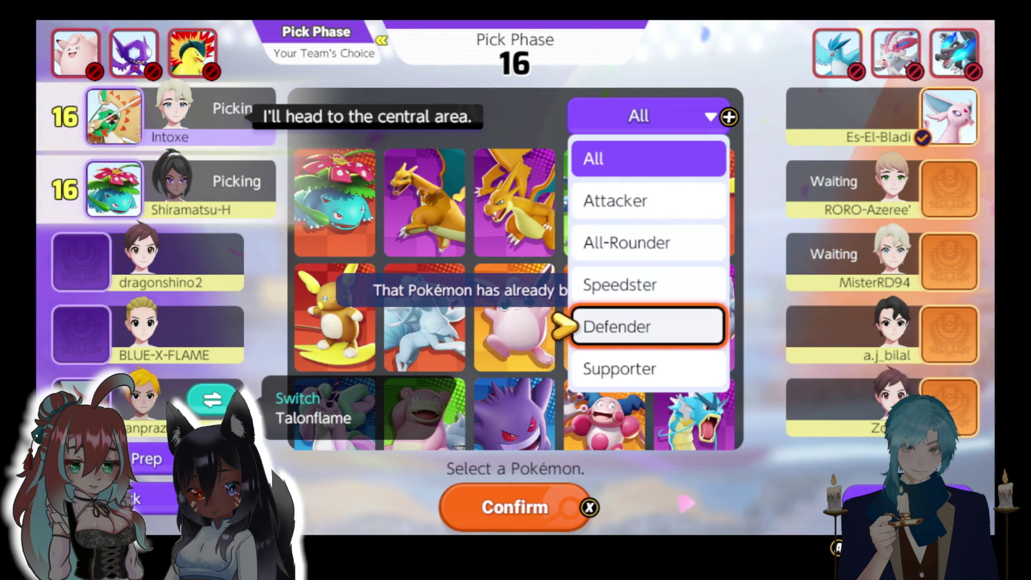
key("Up")
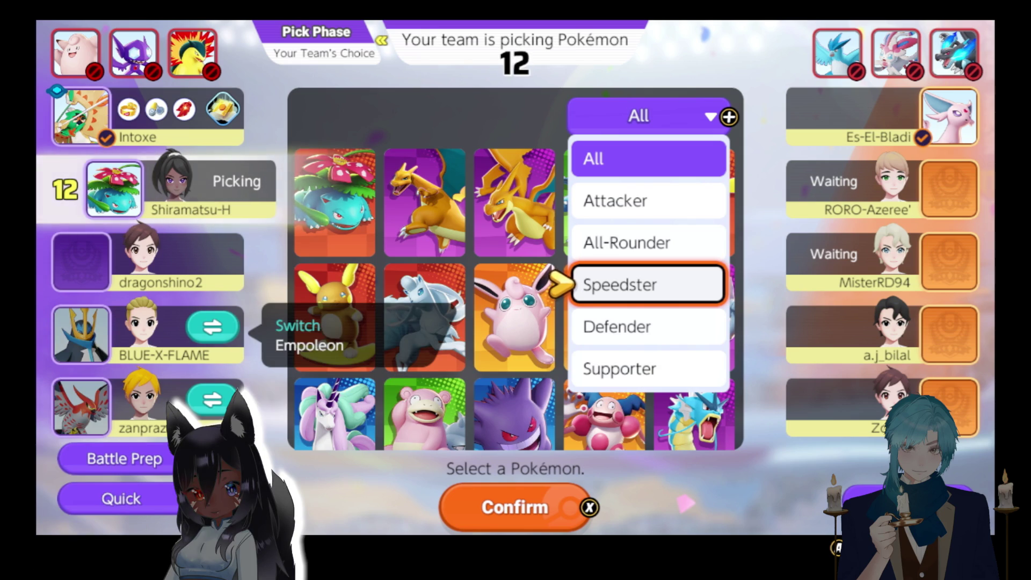
key("Down")
key("Return")
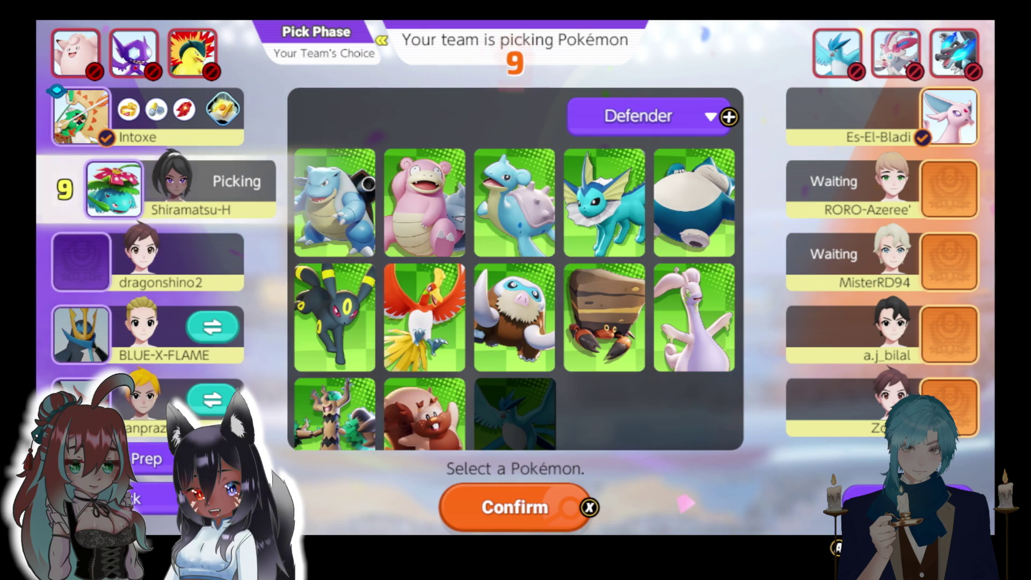
- Pick Blastoise from the Defender roster and confirm it
left_click(334, 296)
left_click(425, 188)
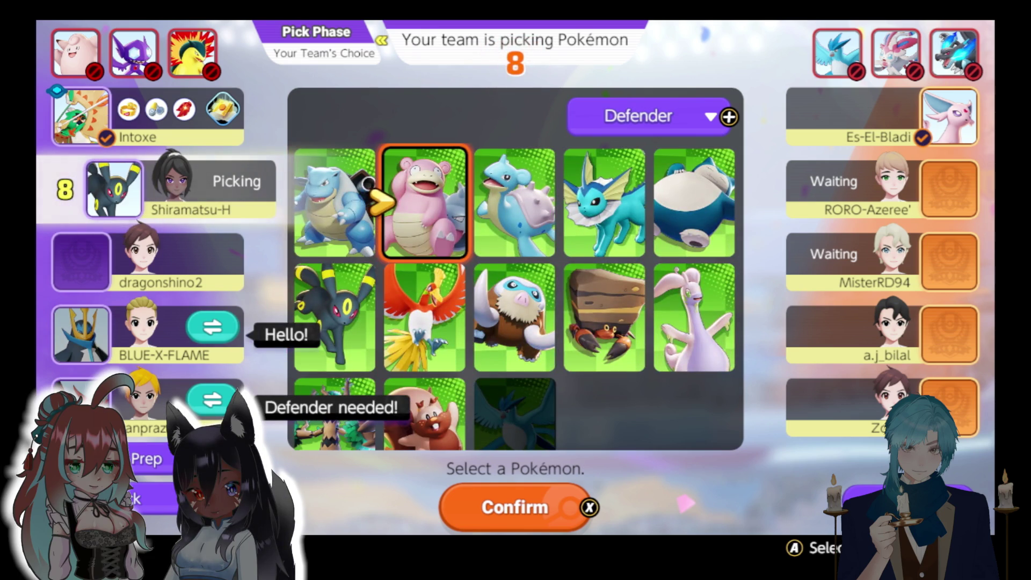
key("Return")
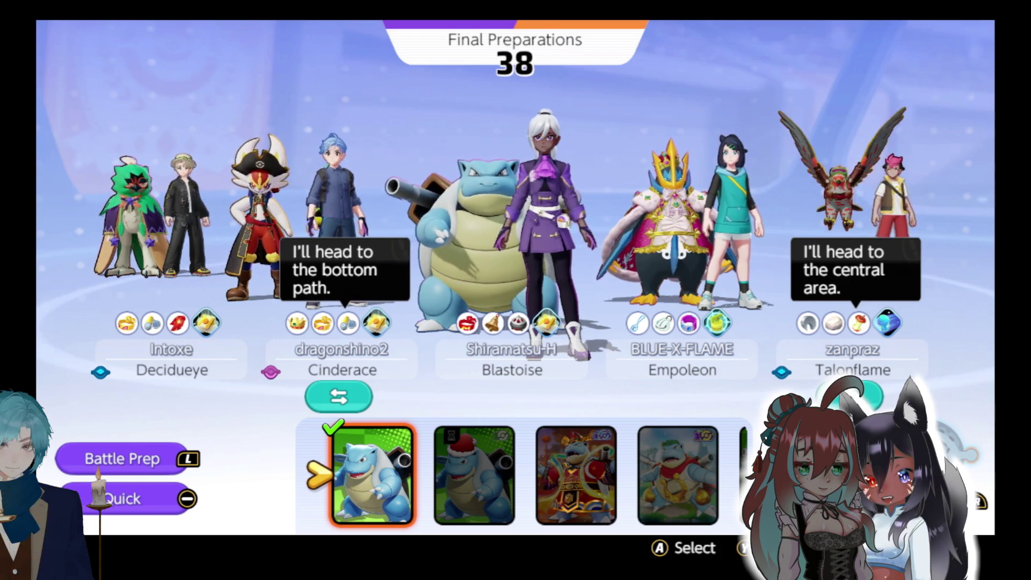
key("y")
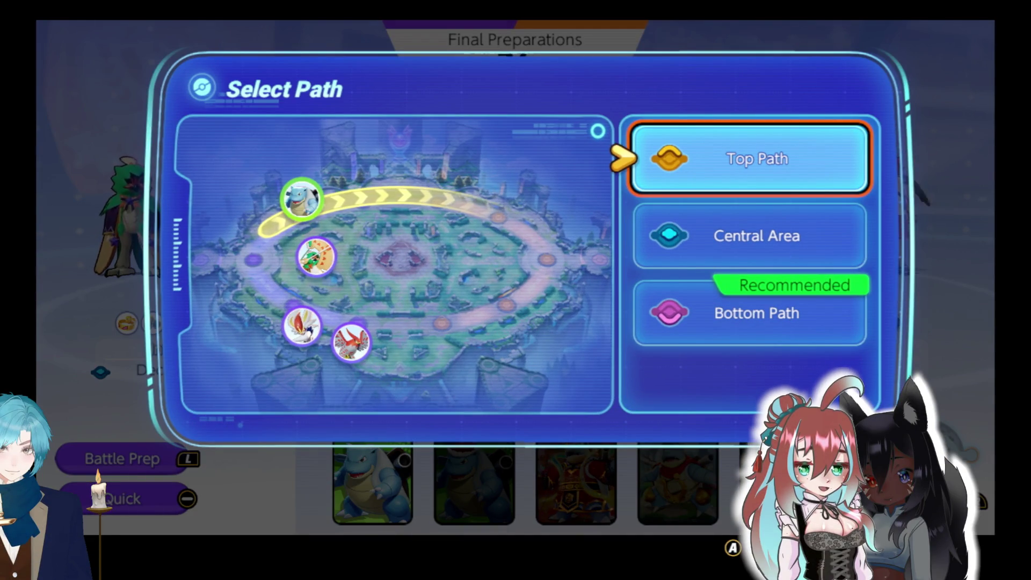
- Assign Blastoise to the Top Path
key("Return")
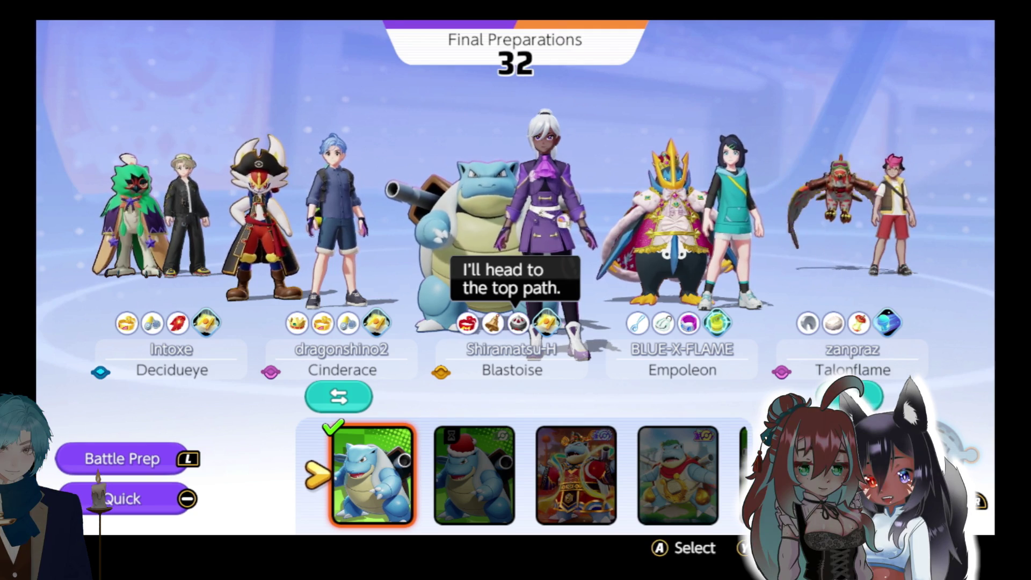